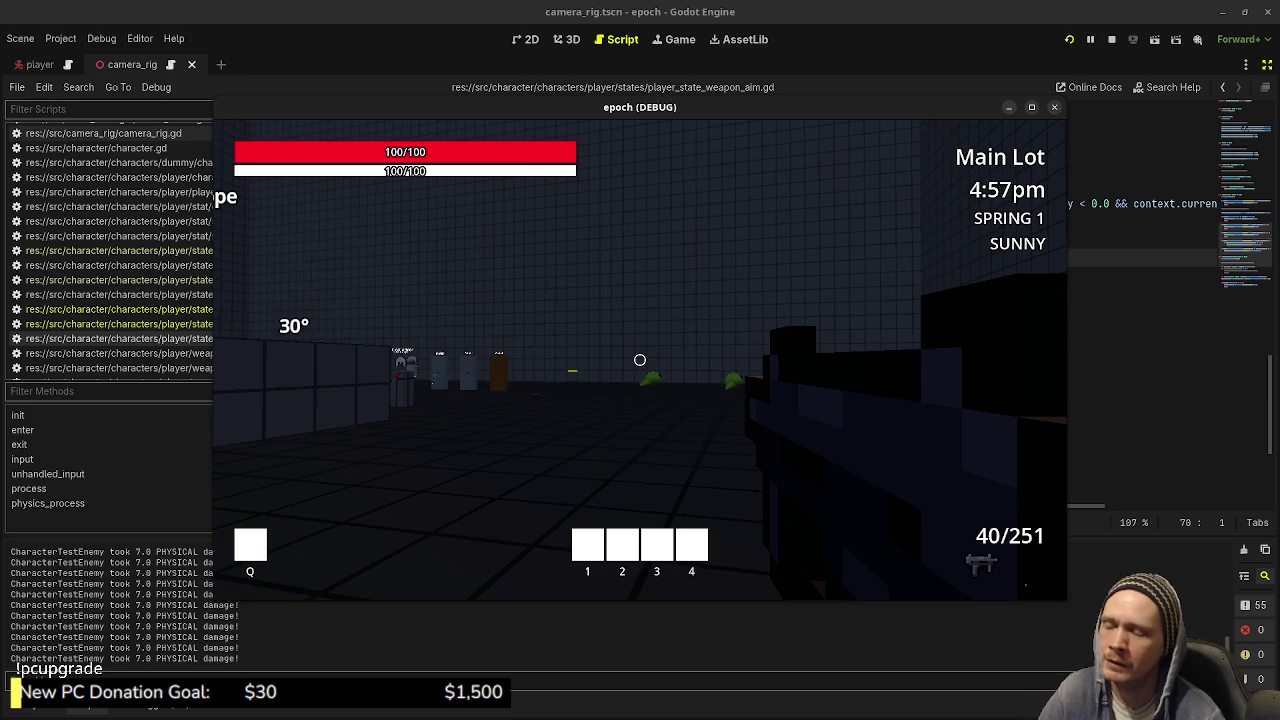
# - Walk the player from the slope walls past the 1.0 m vault block toward the far wall
pyautogui.moveTo(640, 360)
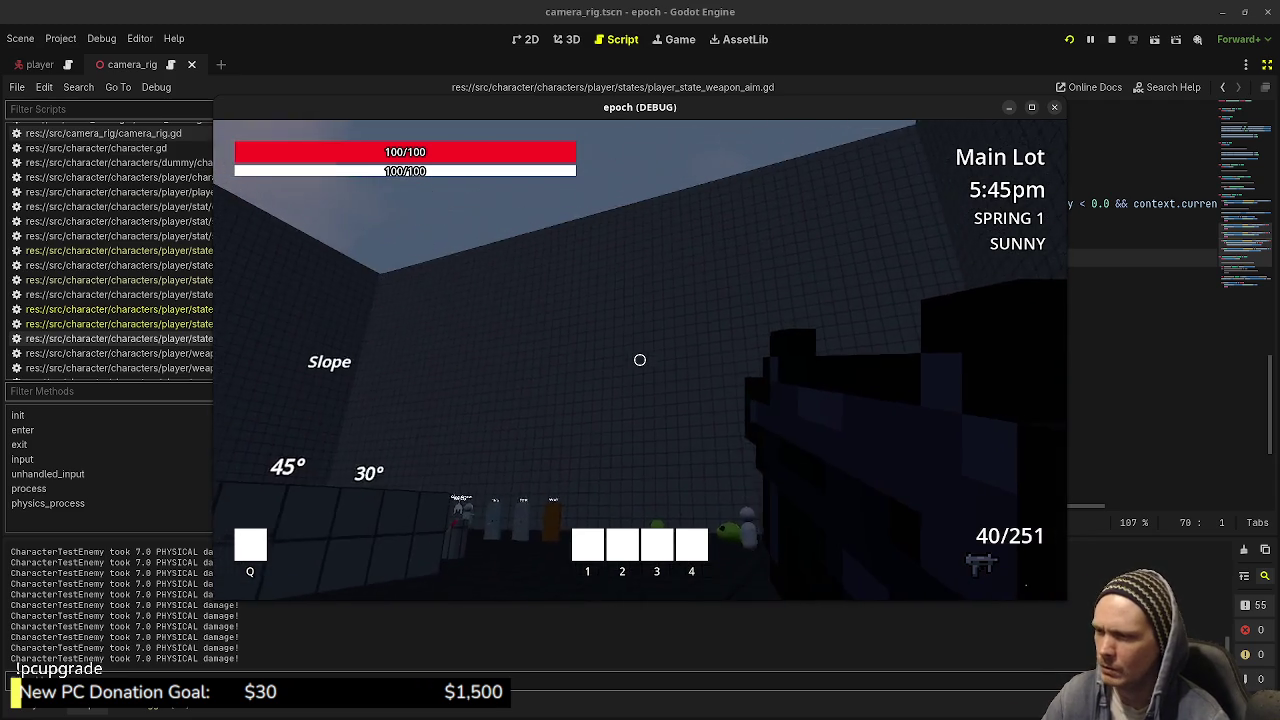
pyautogui.press('w')
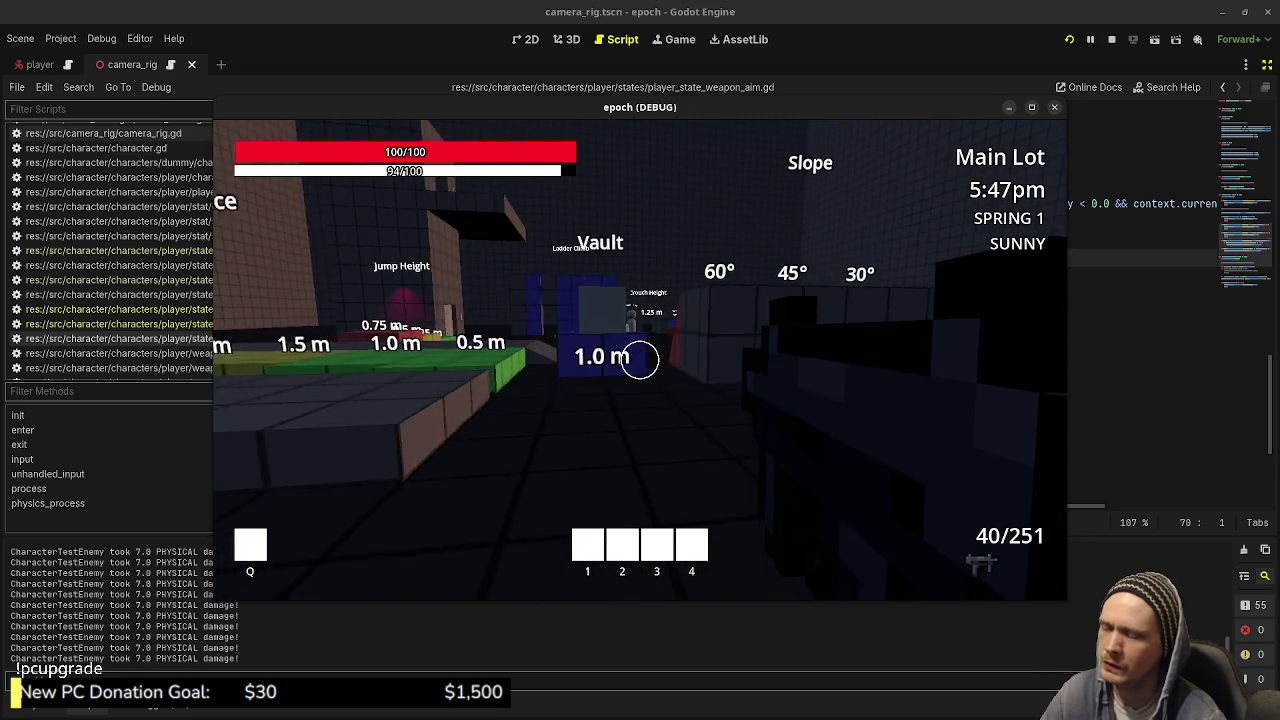
pyautogui.press('w')
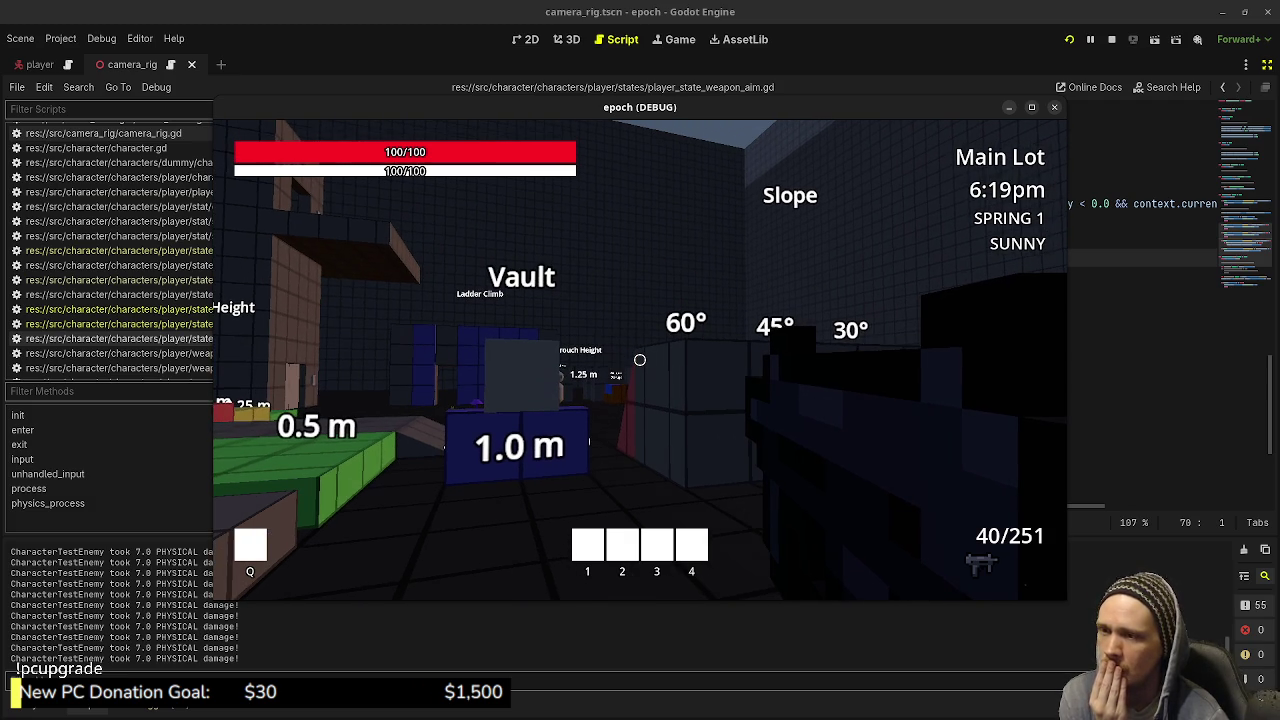
pyautogui.press('d')
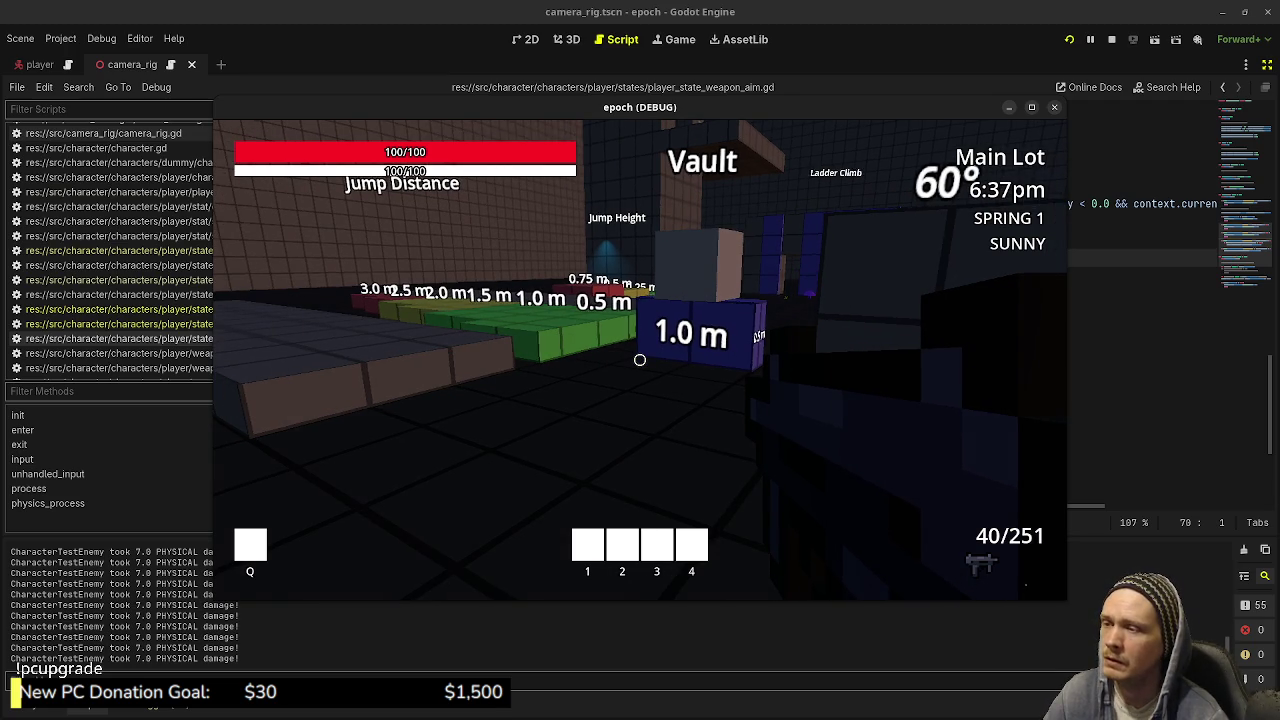
pyautogui.press('w')
pyautogui.press('space')
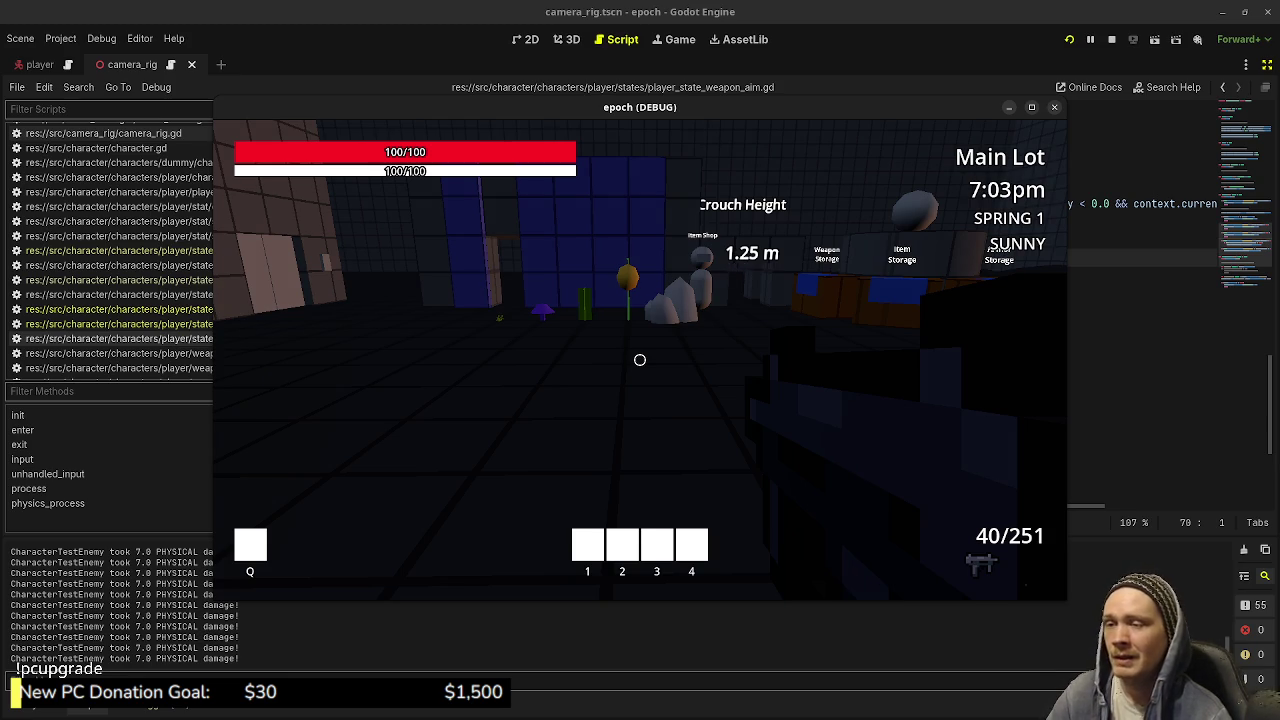
# - Walk the player past the Weapon and Armor shops and the Jump Distance course, then stop the game
pyautogui.press('w')
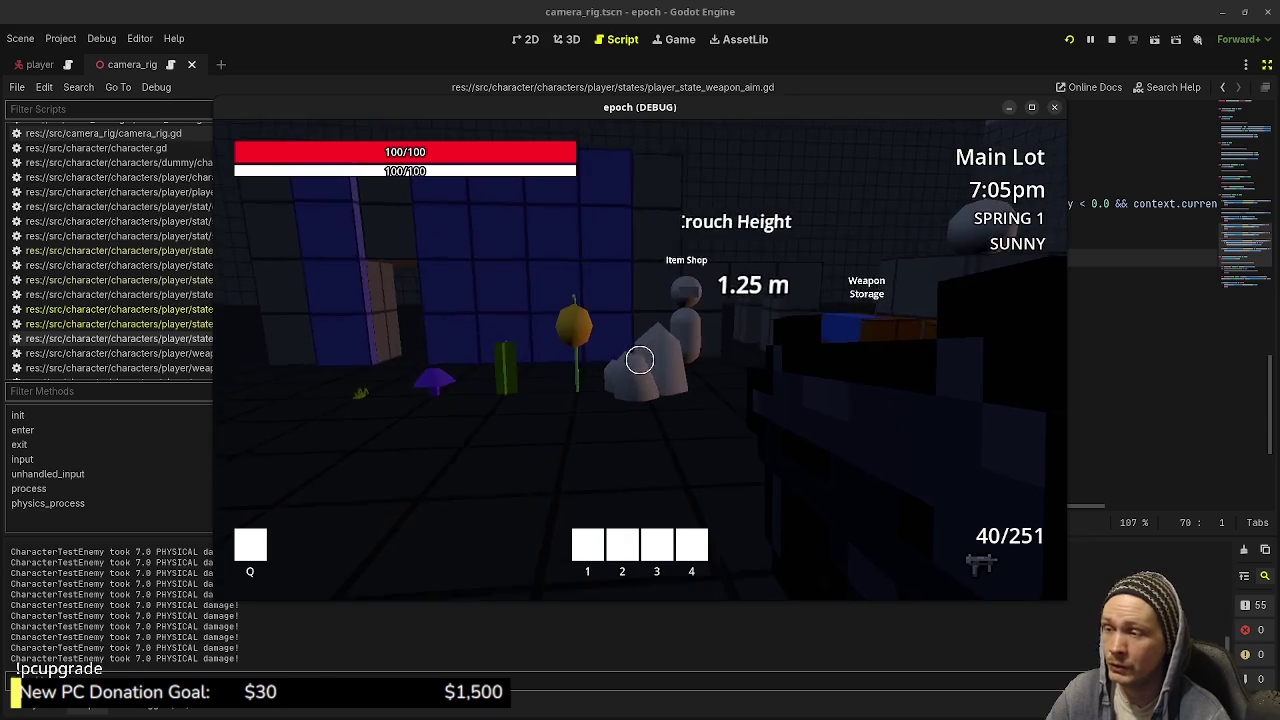
pyautogui.press('w')
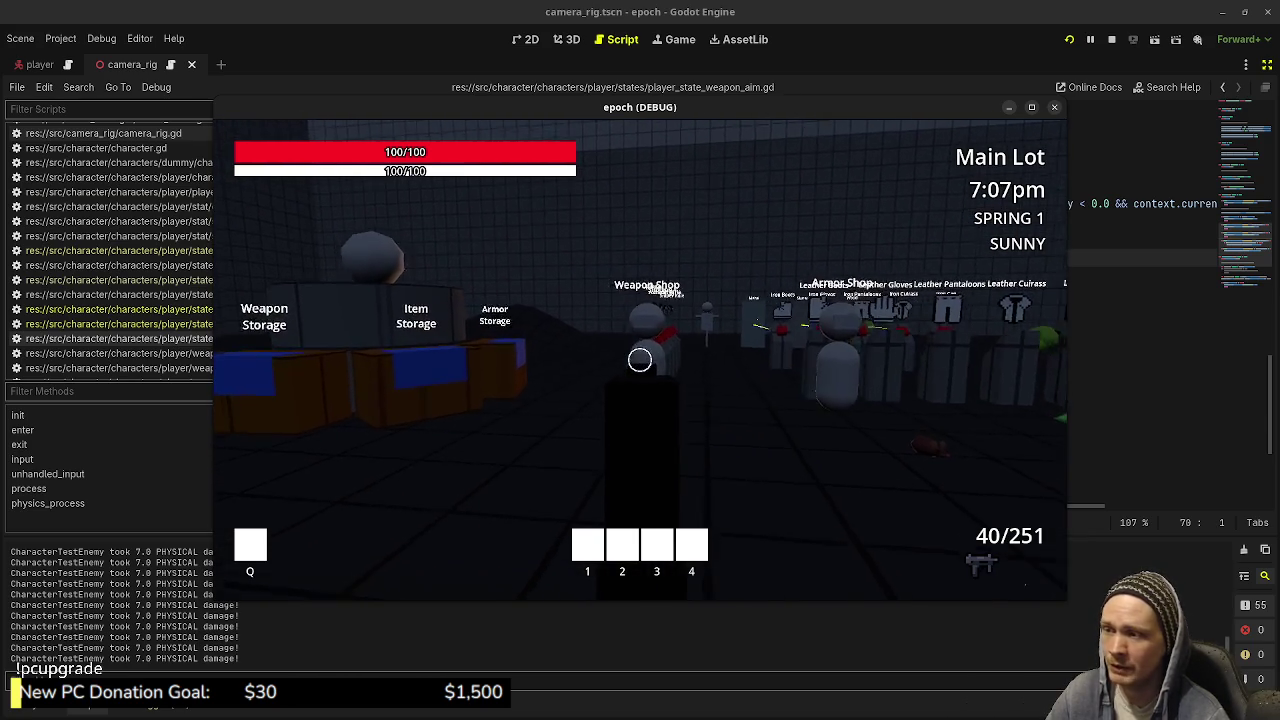
pyautogui.press('w')
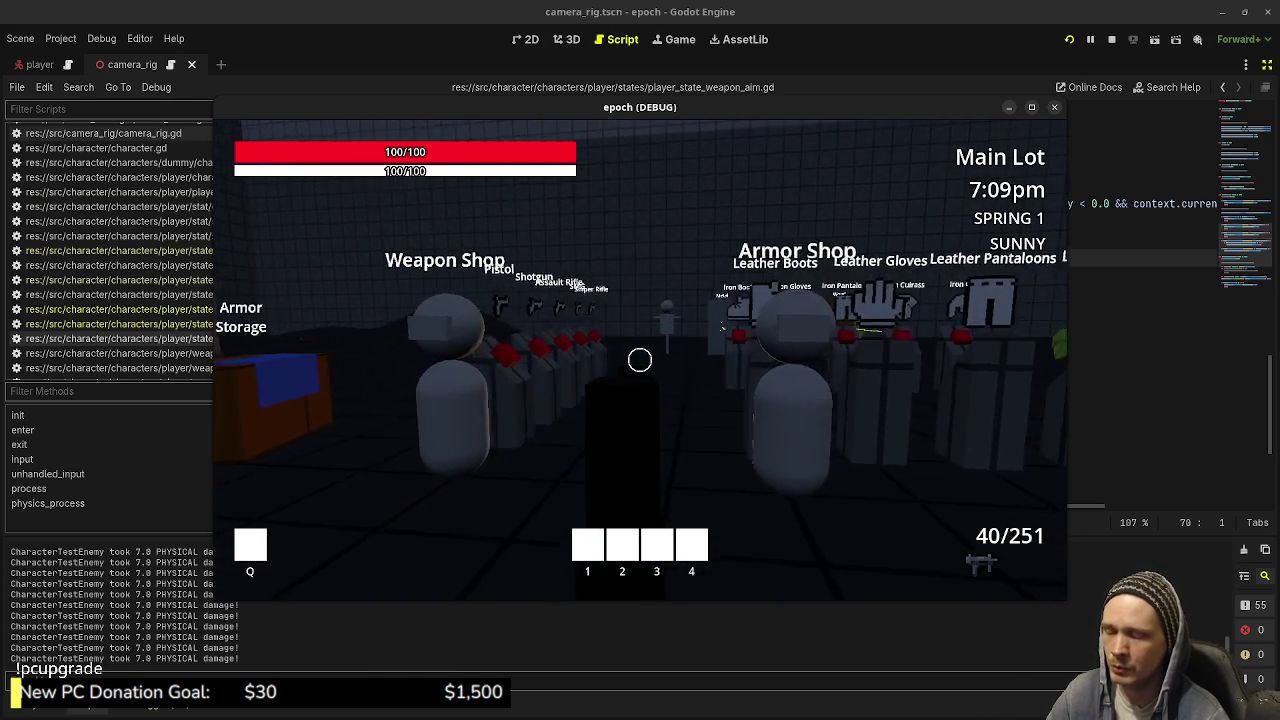
pyautogui.press('w')
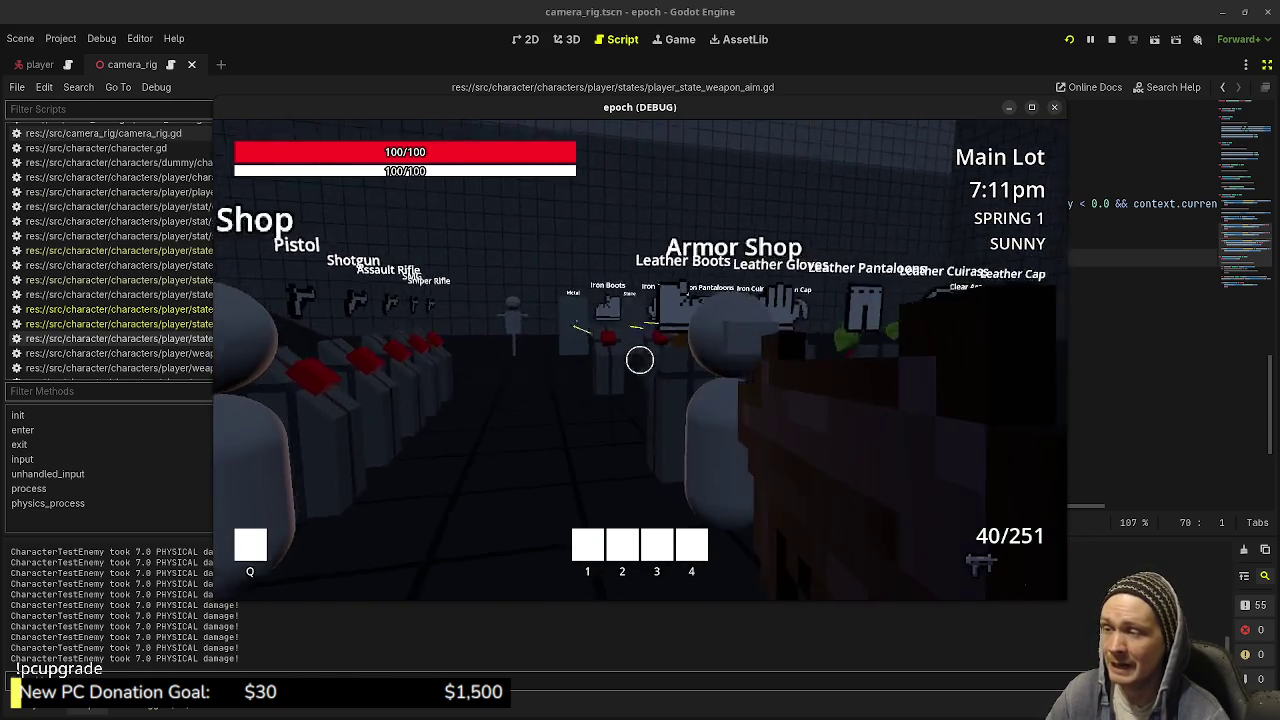
pyautogui.press('w')
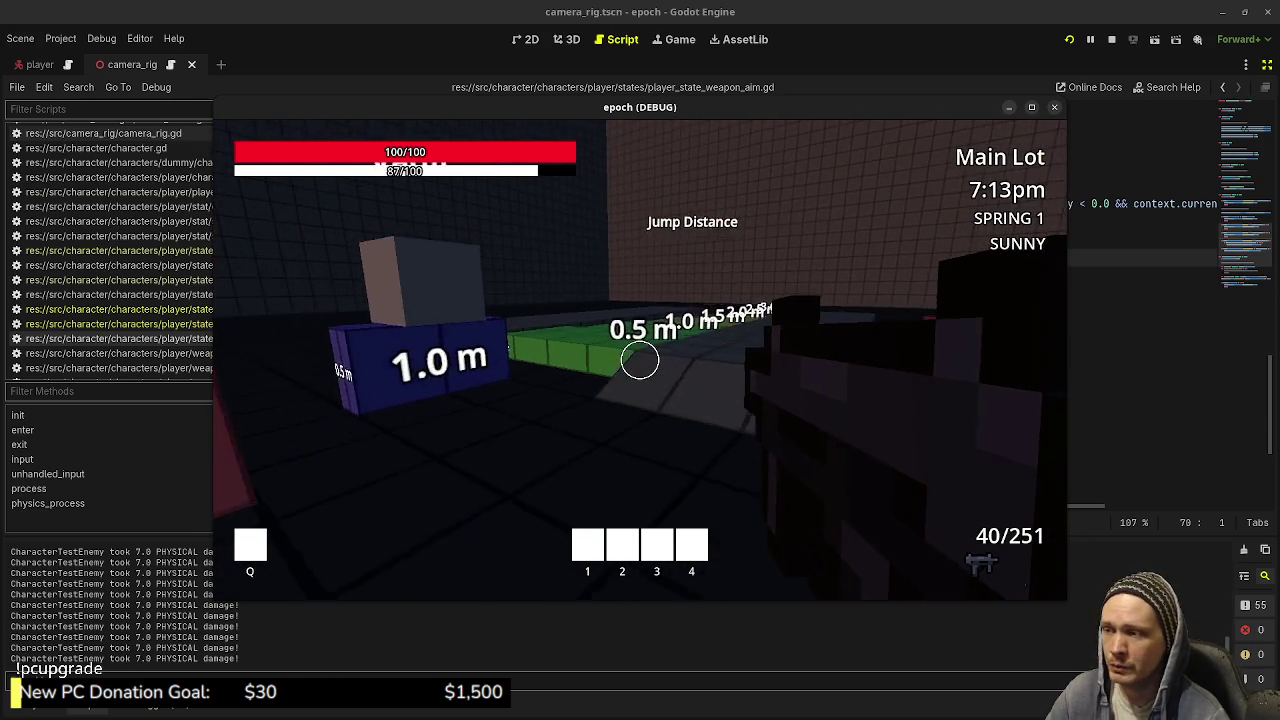
pyautogui.press('w')
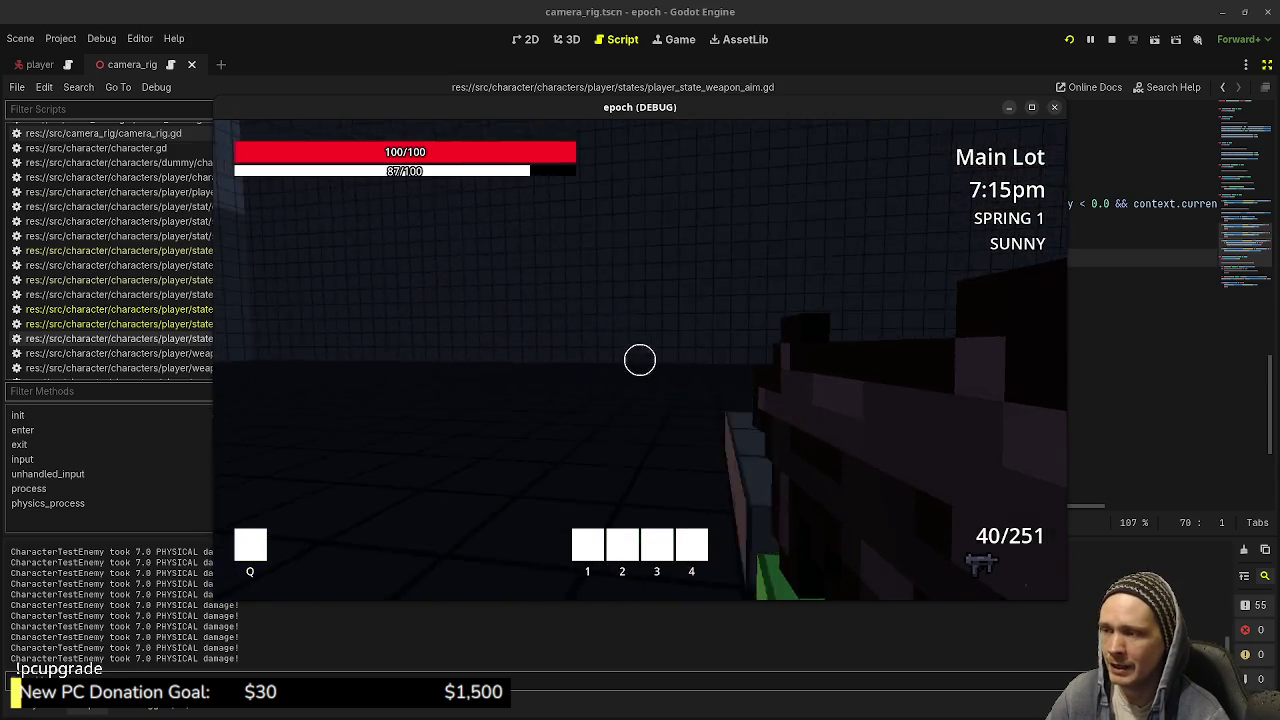
pyautogui.press('w')
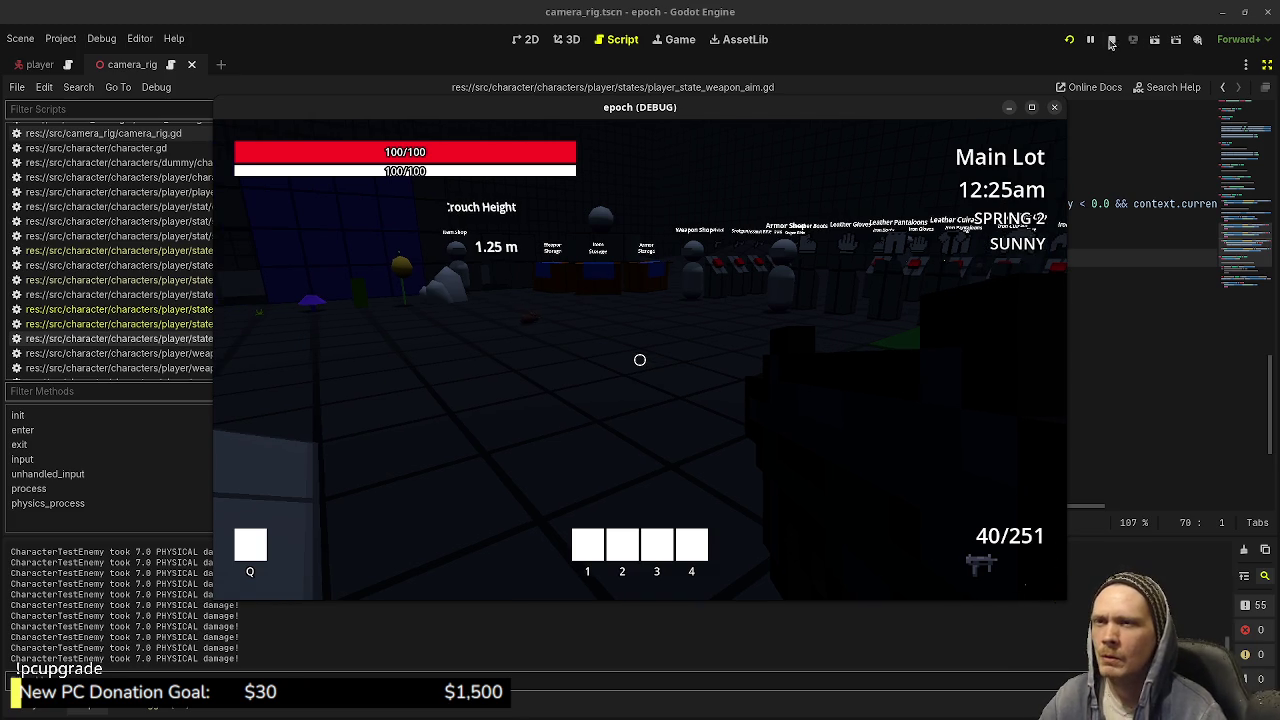
pyautogui.click(1110, 42)
# - Switch from Godot to VS Code's Source Control list of uncommitted changes
pyautogui.hotkey('alt', 'Tab')
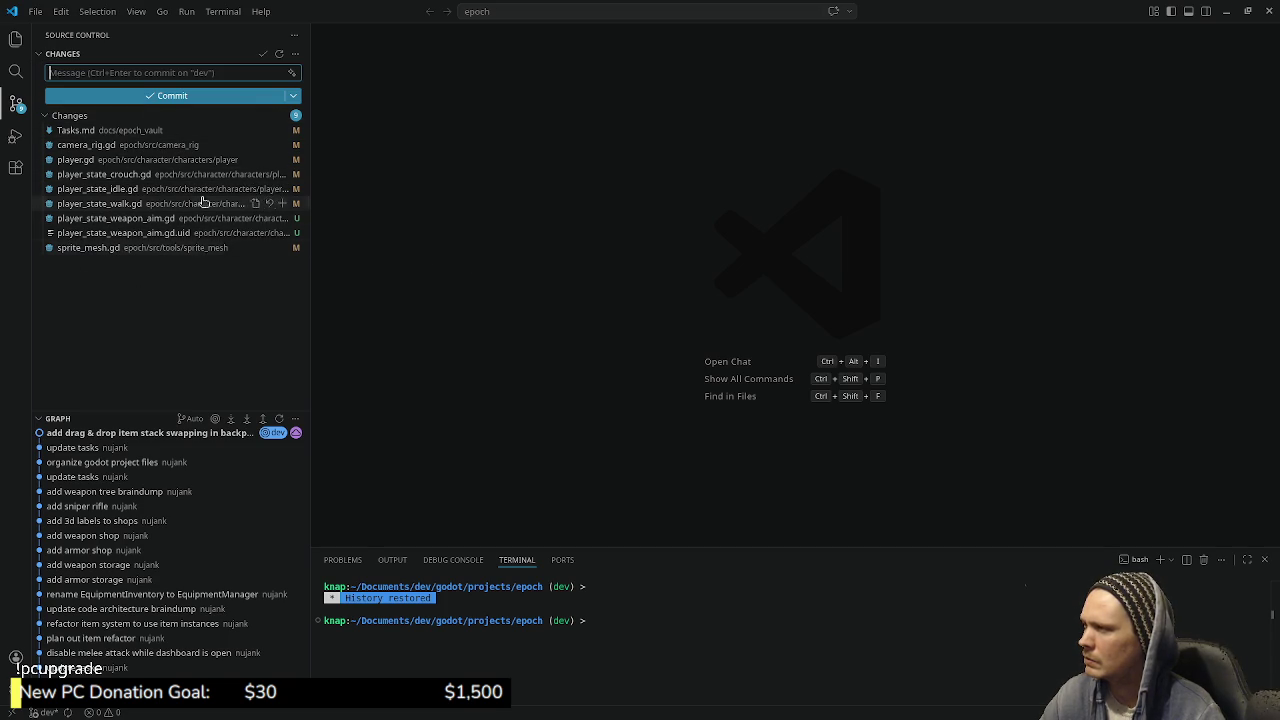
# - Review the camera_rig.gd and player.gd diffs in Source Control
pyautogui.hotkey('alt', 'Tab')
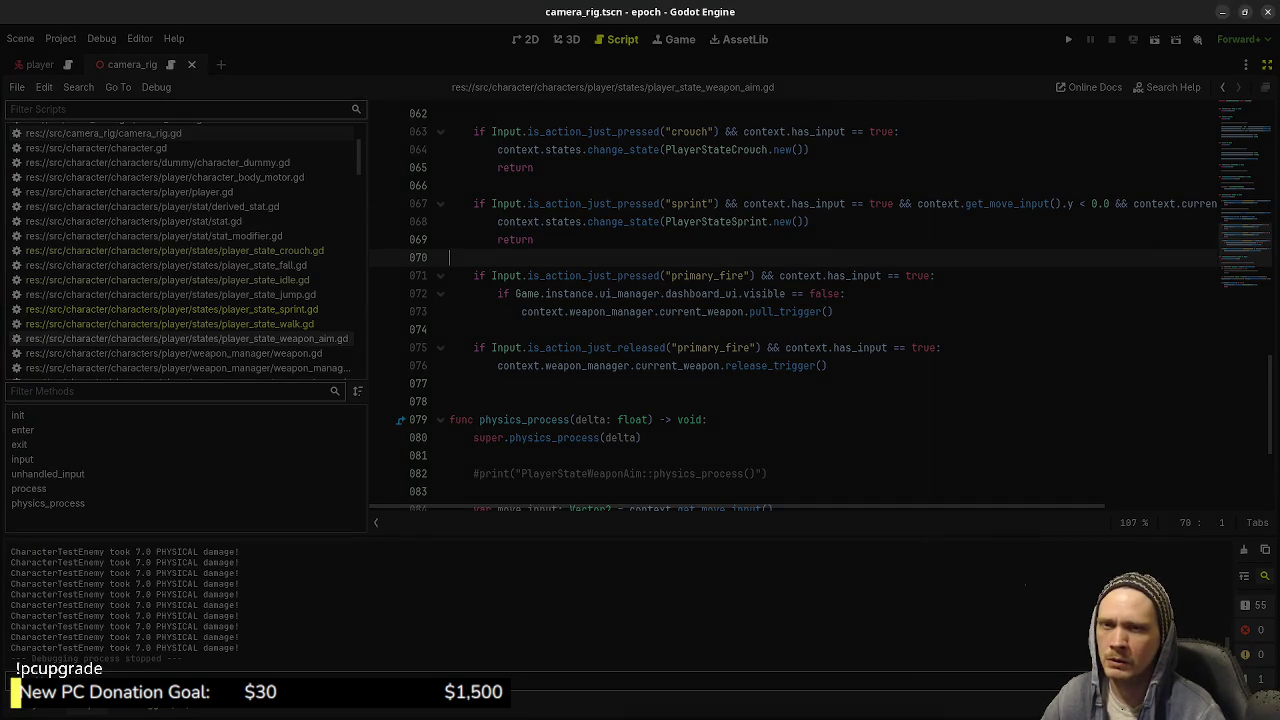
pyautogui.hotkey('alt', 'Tab')
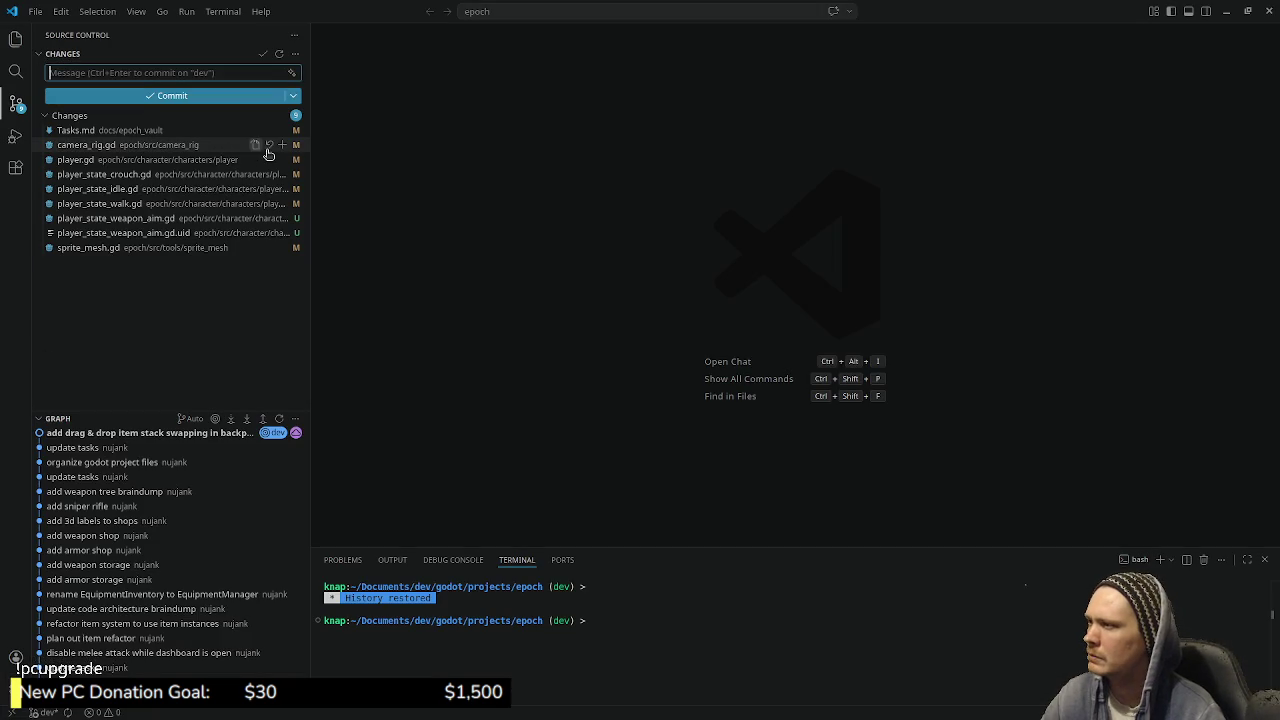
pyautogui.click(189, 144)
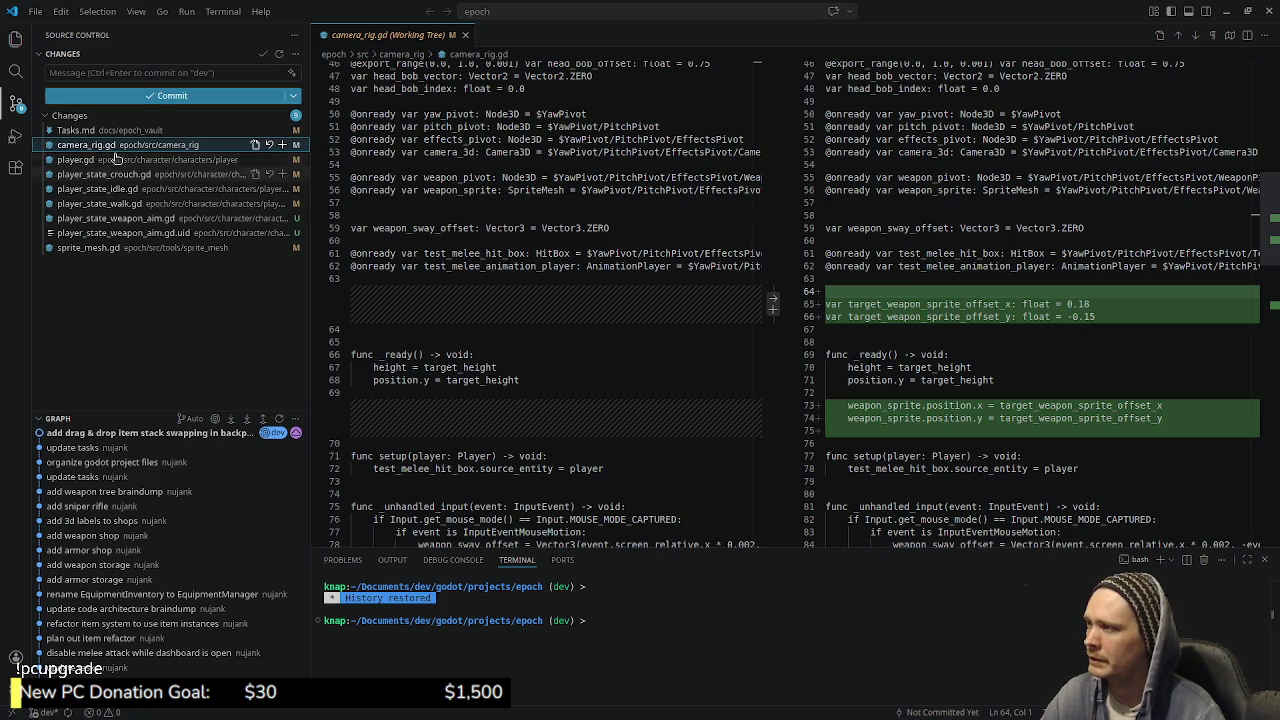
pyautogui.click(115, 162)
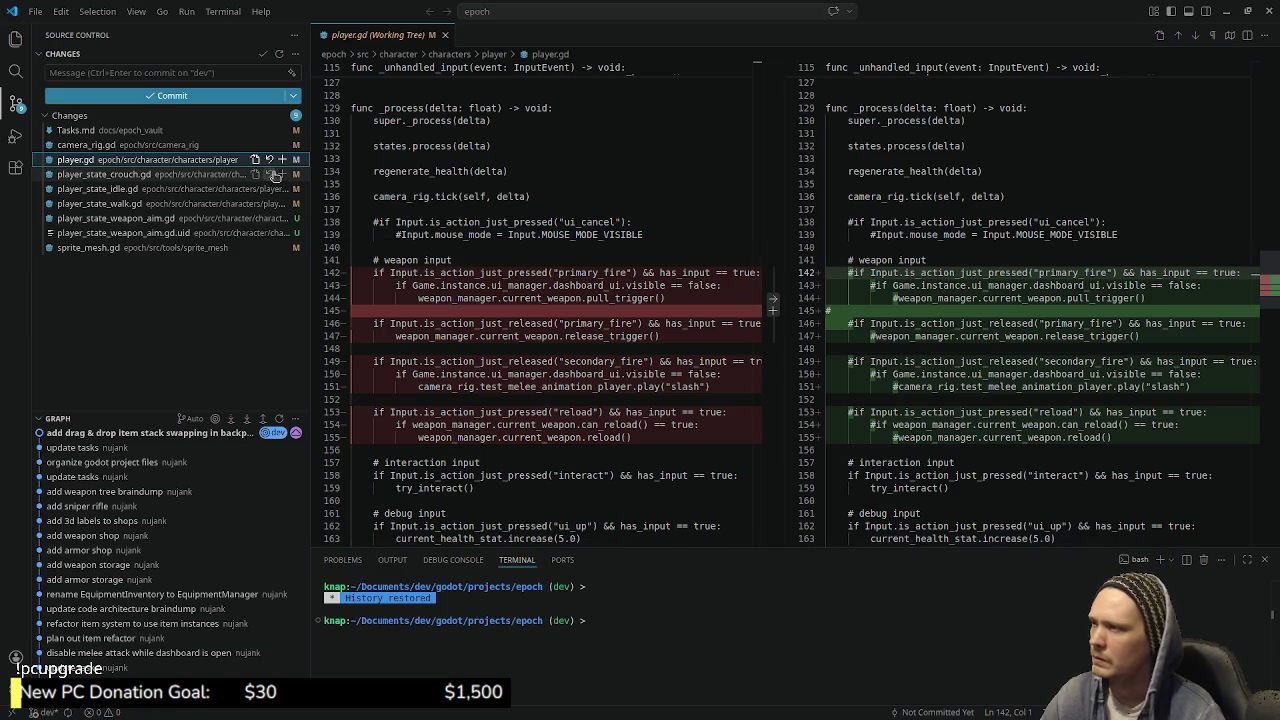
# - Discard the changes to player.gd, player_state_crouch.gd and player_state_idle.gd
pyautogui.click(269, 159)
pyautogui.click(782, 396)
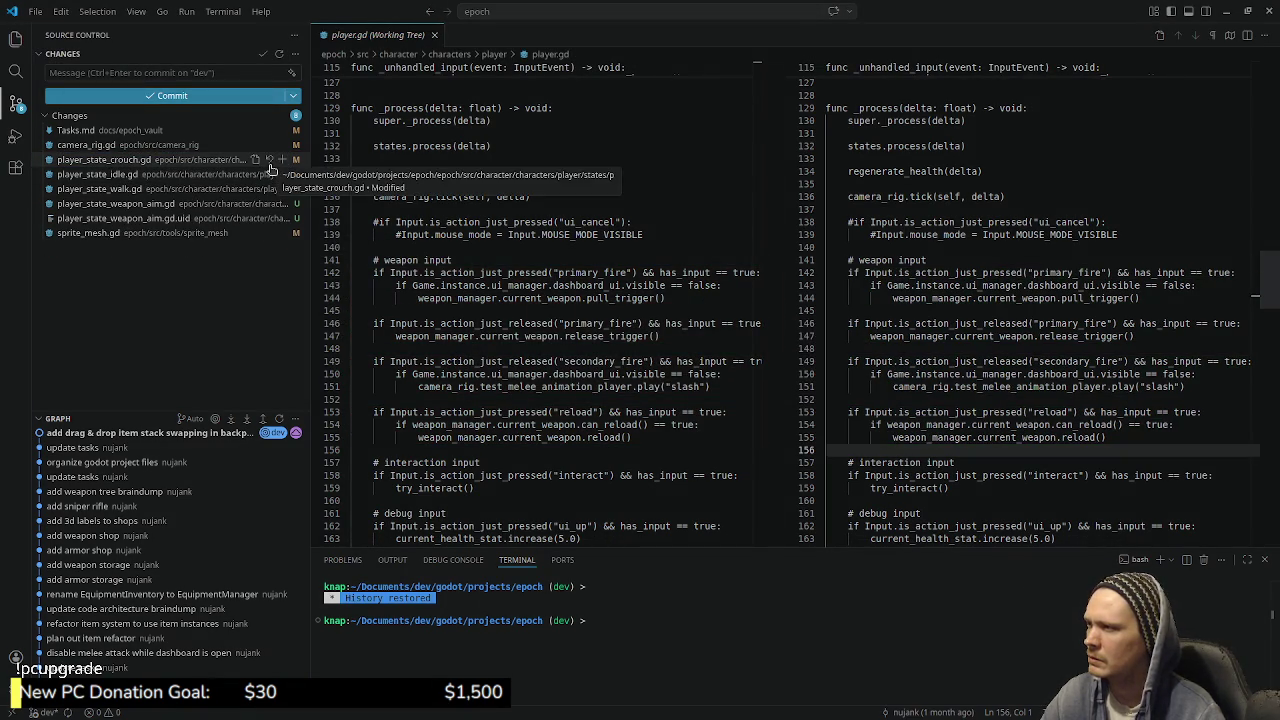
pyautogui.click(269, 159)
pyautogui.click(806, 398)
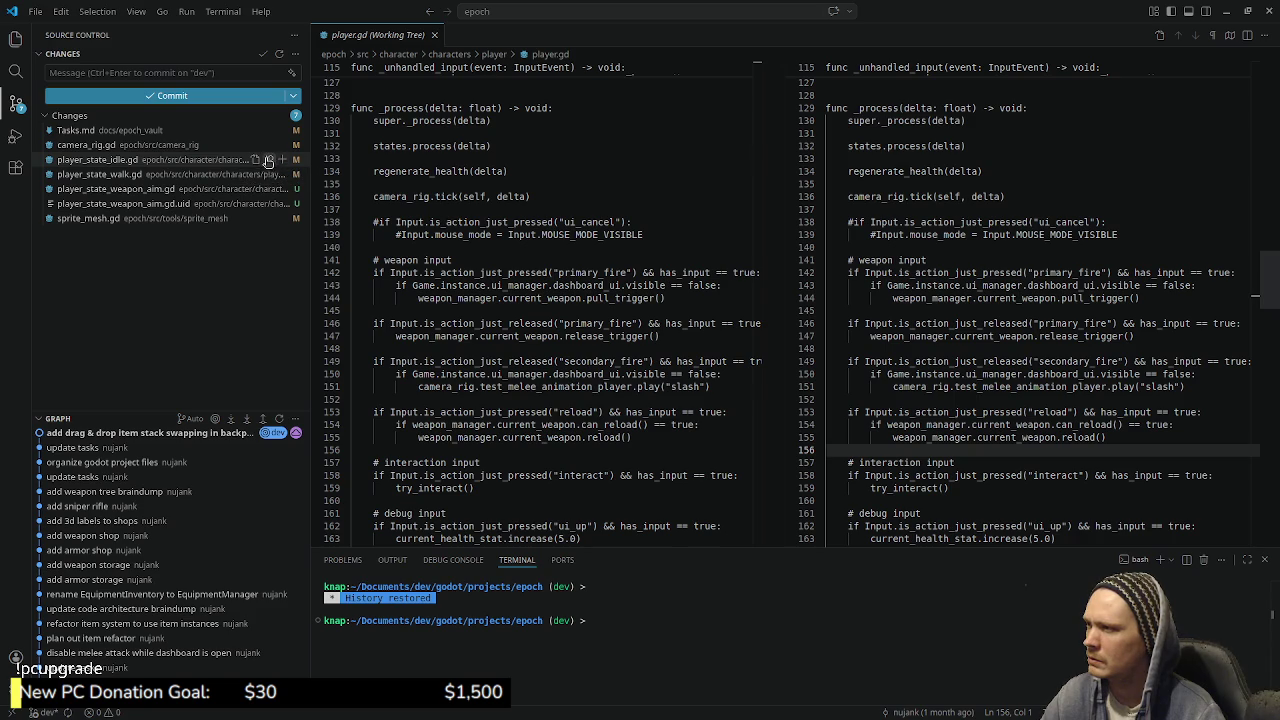
pyautogui.click(269, 159)
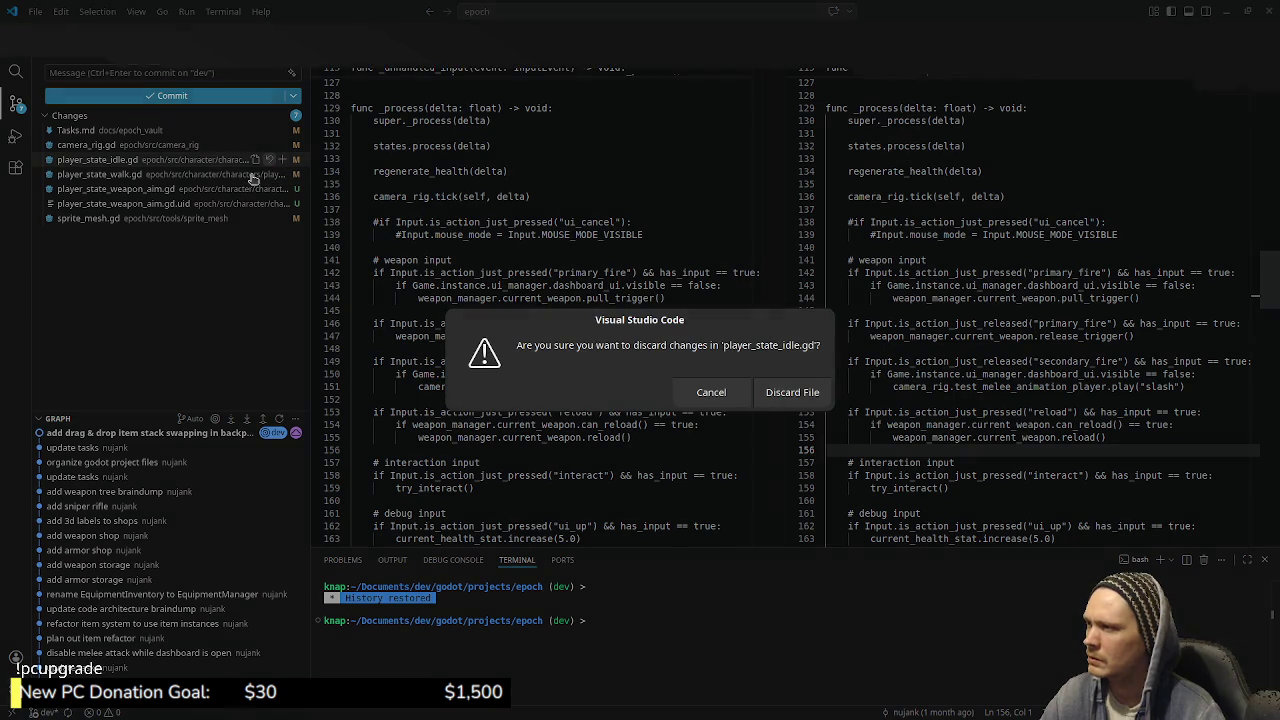
pyautogui.click(789, 397)
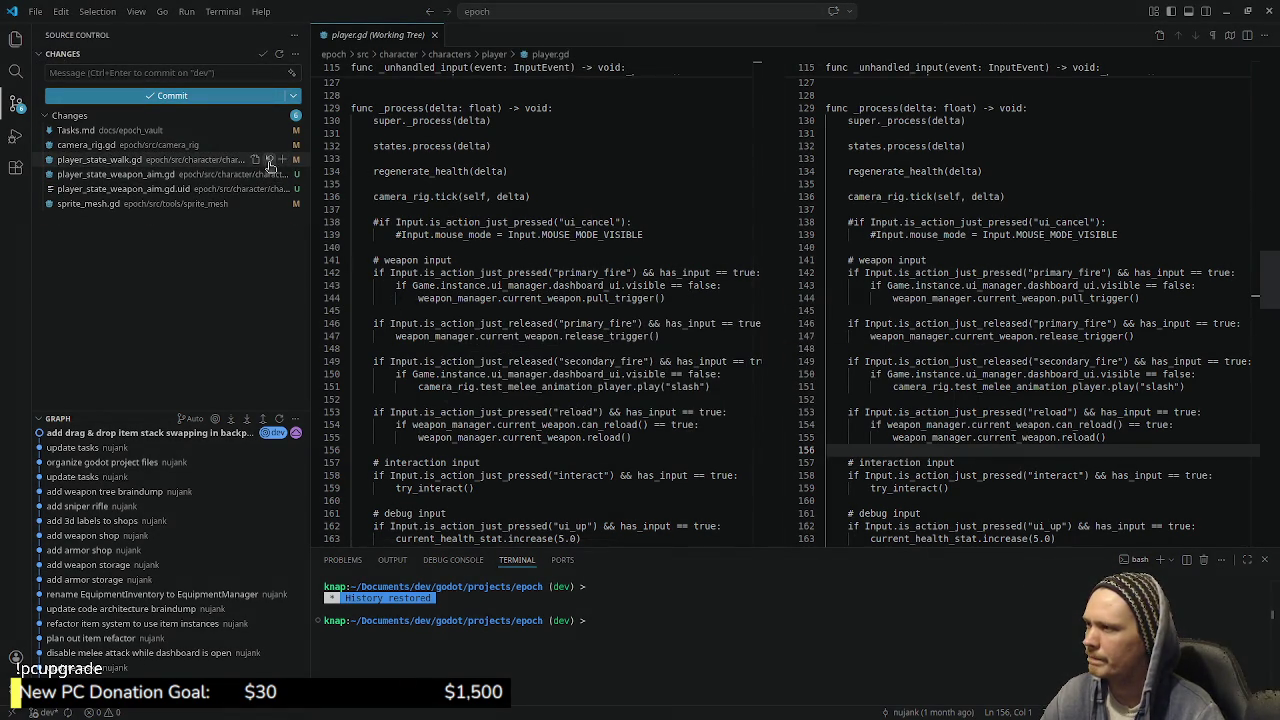
# - Discard player_state_walk.gd, the new player_state_weapon_aim.gd and its untracked .uid file
pyautogui.click(269, 159)
pyautogui.click(789, 397)
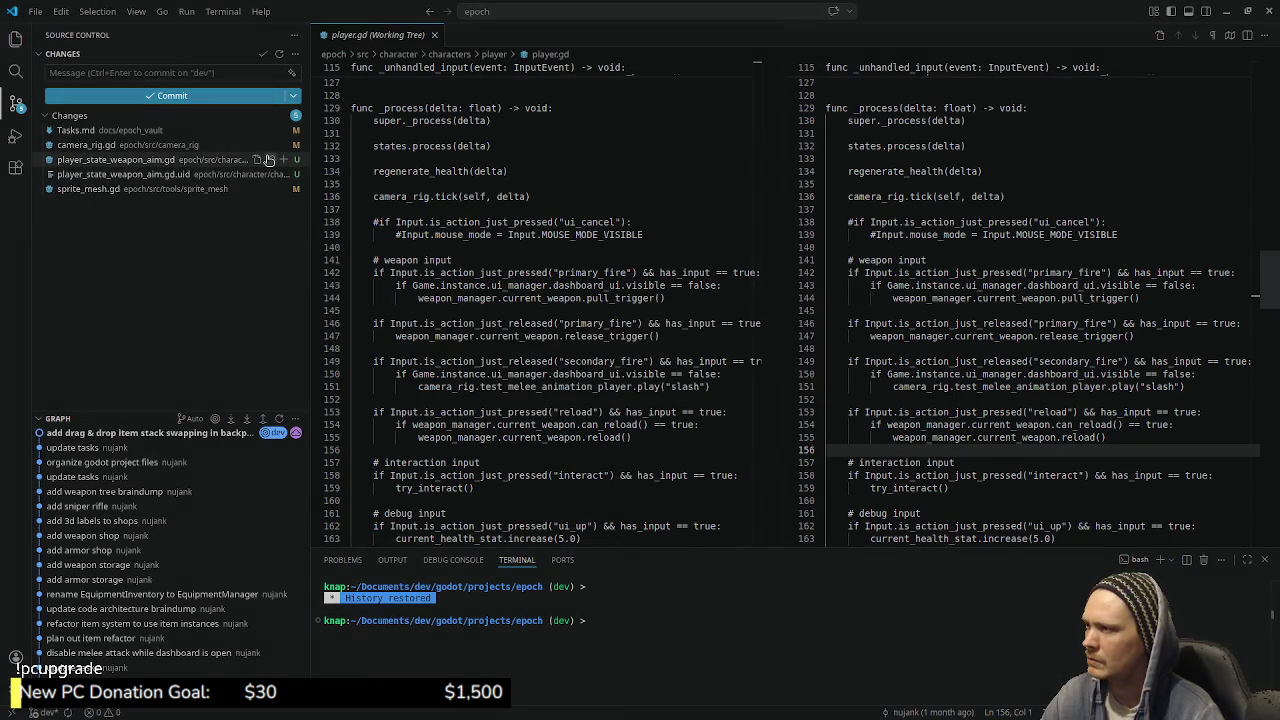
pyautogui.click(269, 159)
pyautogui.click(785, 410)
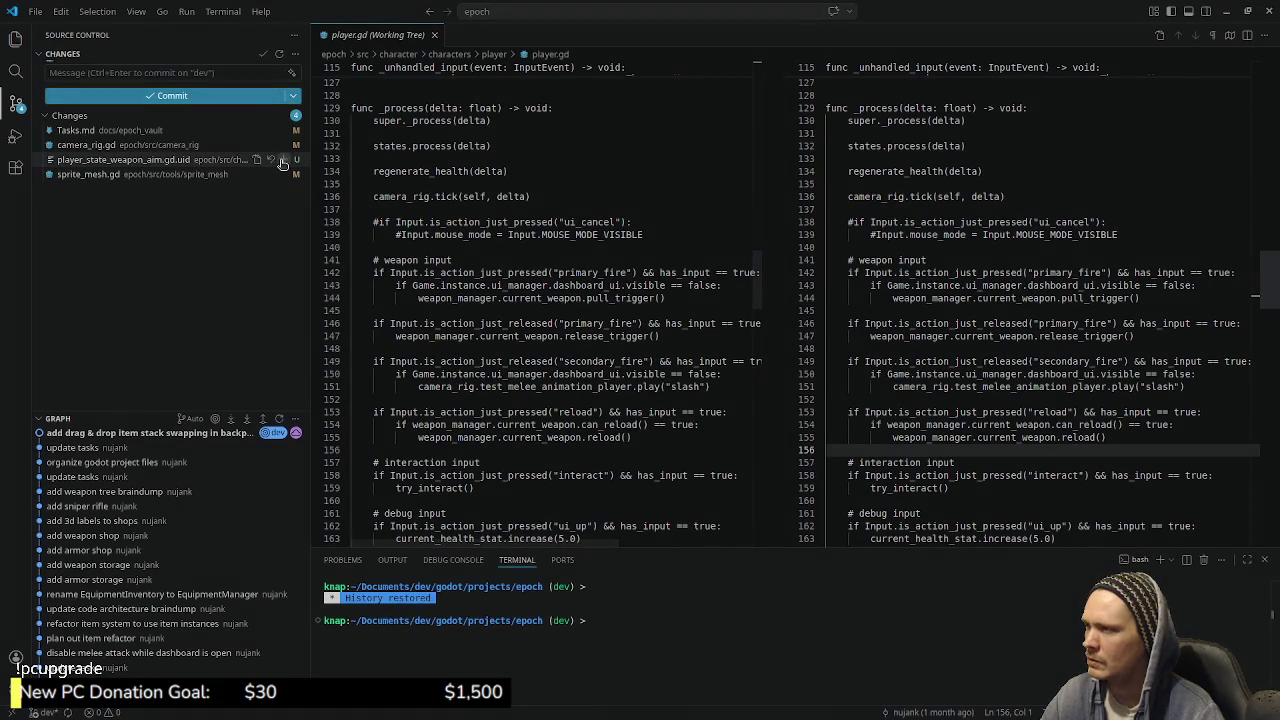
pyautogui.click(269, 159)
pyautogui.press('Return')
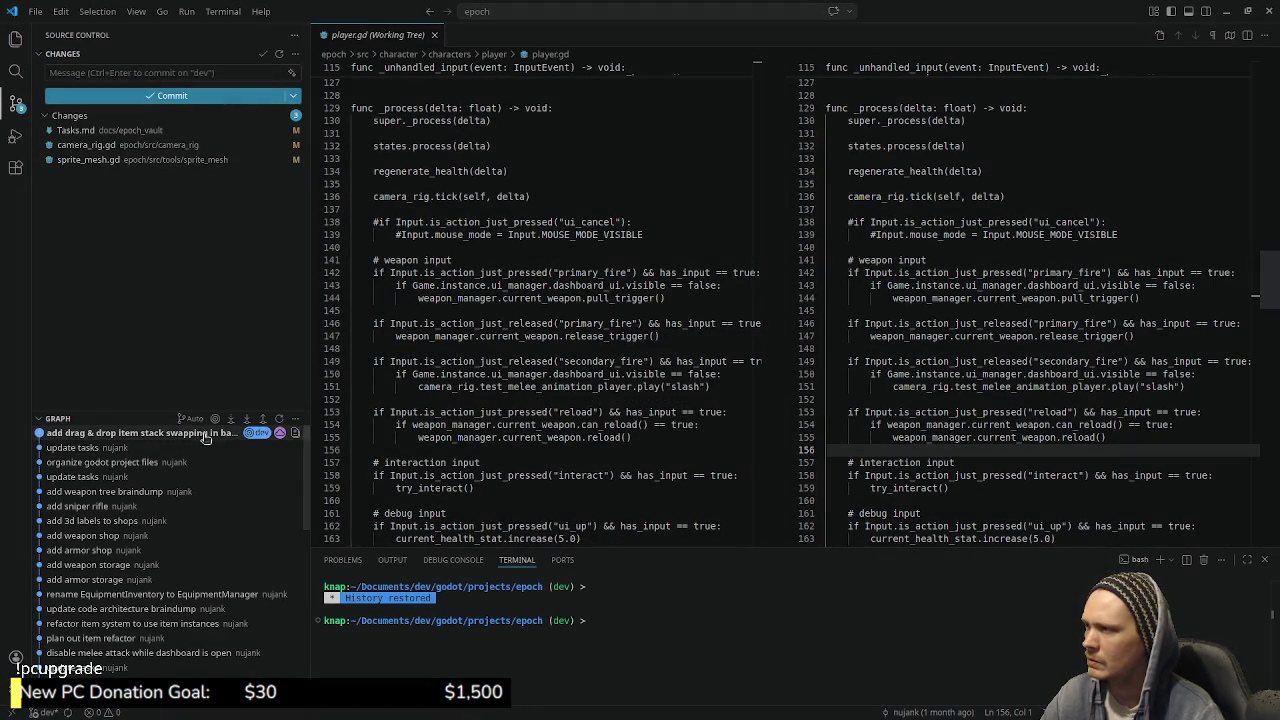
# - Review the sprite_mesh.gd and camera_rig.gd diffs, then minimize VS Code
pyautogui.click(110, 160)
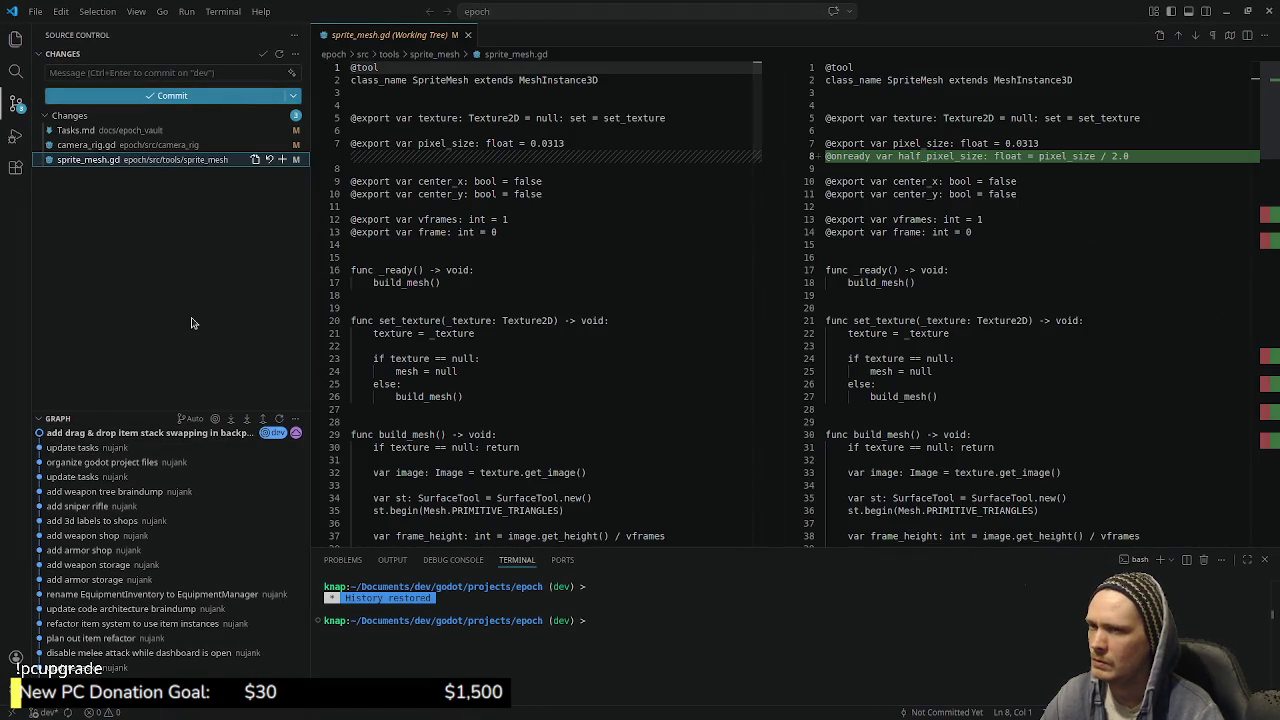
pyautogui.click(112, 144)
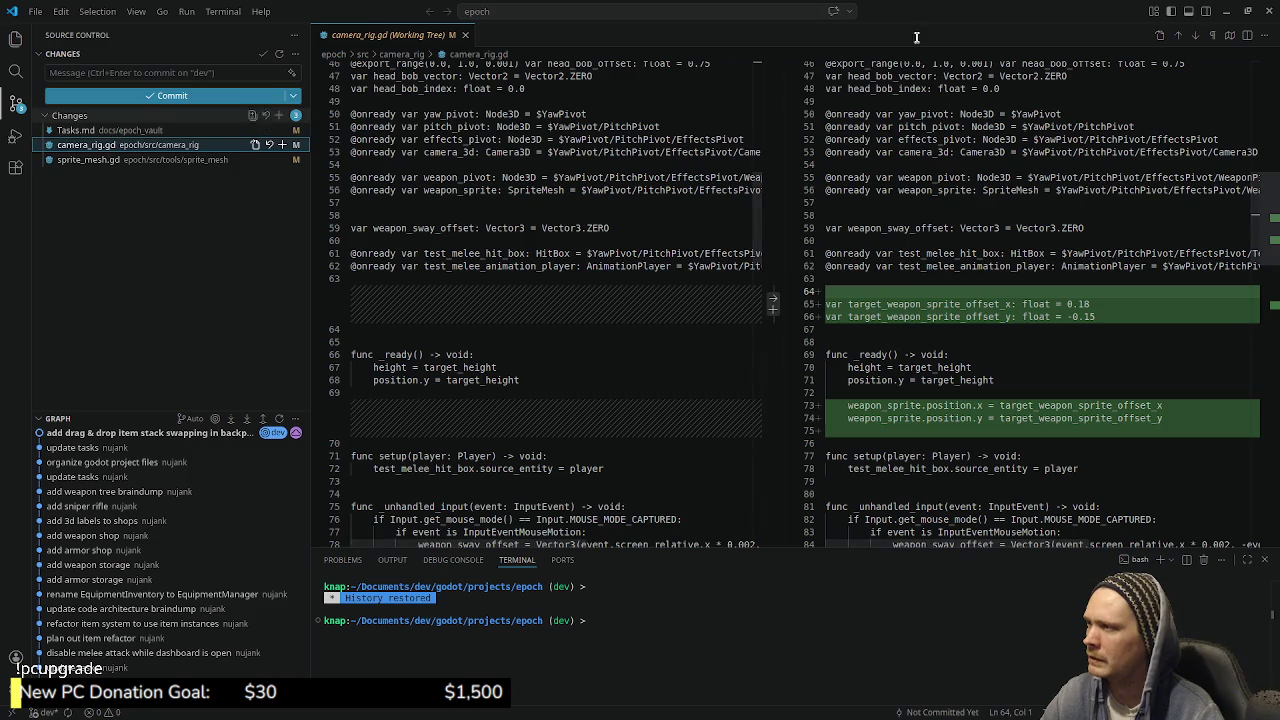
pyautogui.click(1227, 11)
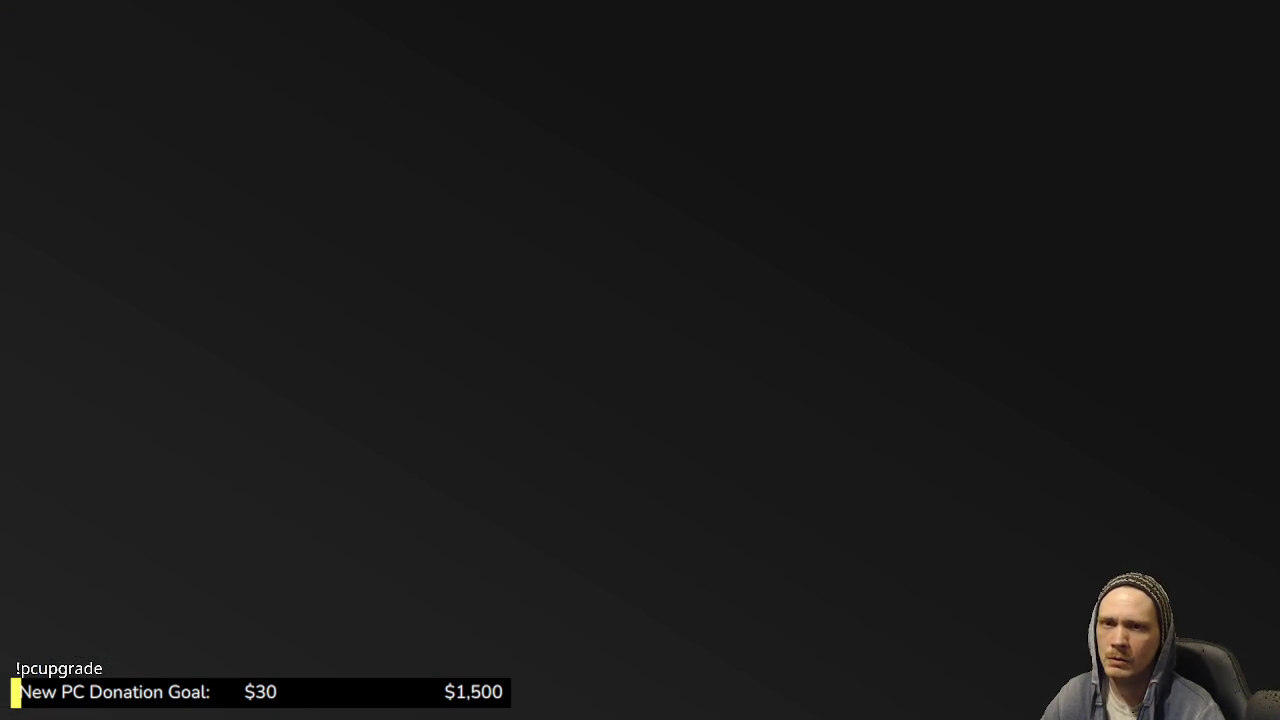
# - Look over the Start card on Obsidian's Dashboard canvas, then return to VS Code
pyautogui.hotkey('alt', 'Tab')
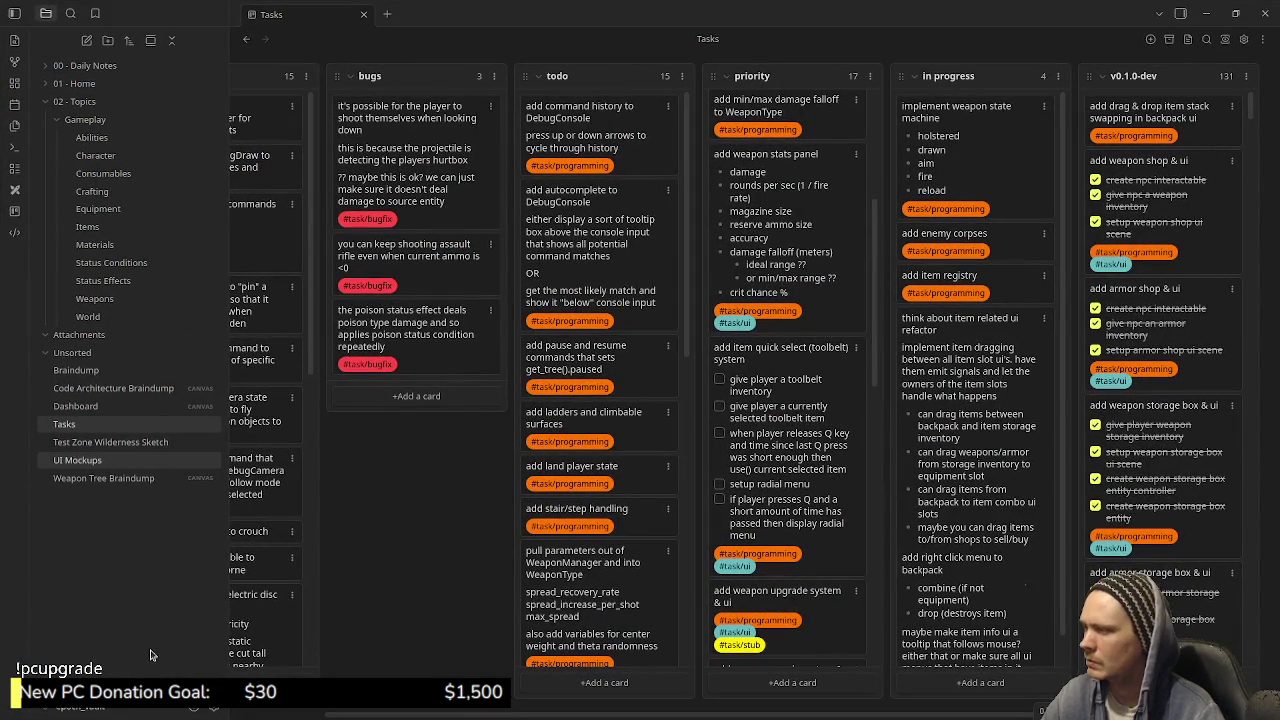
pyautogui.click(86, 408)
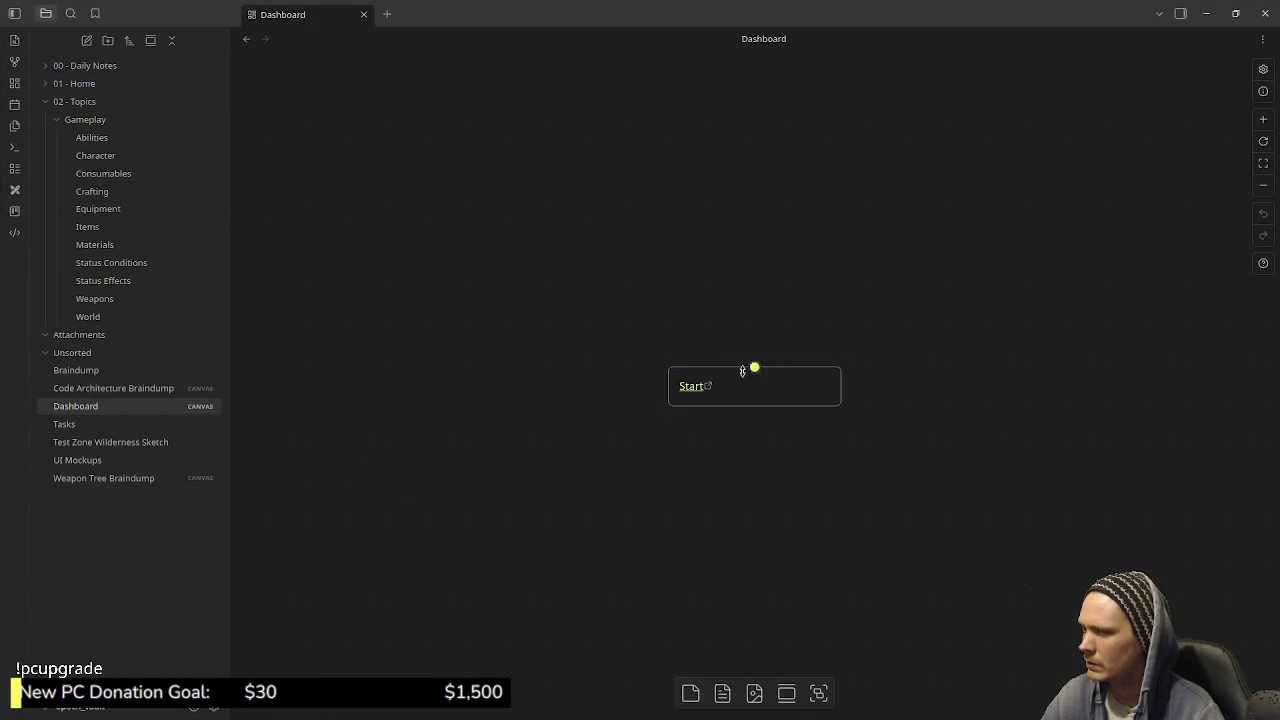
pyautogui.click(697, 391)
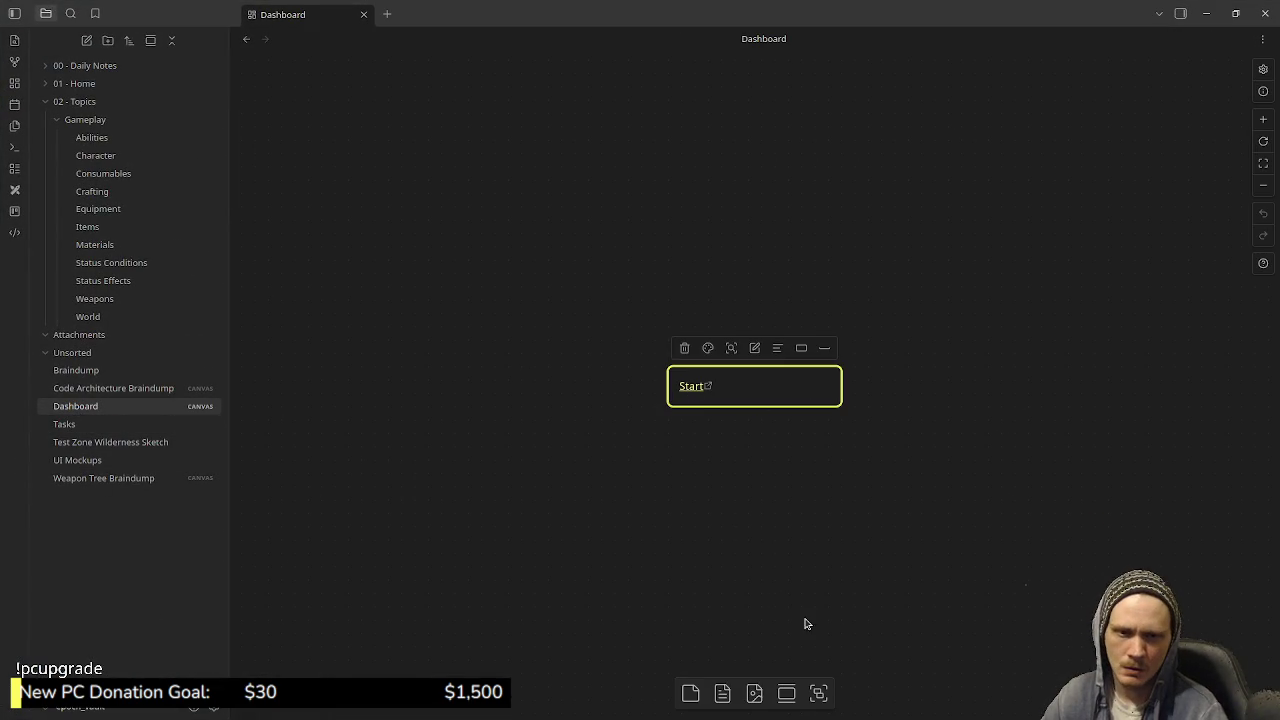
pyautogui.hotkey('alt', 'Tab')
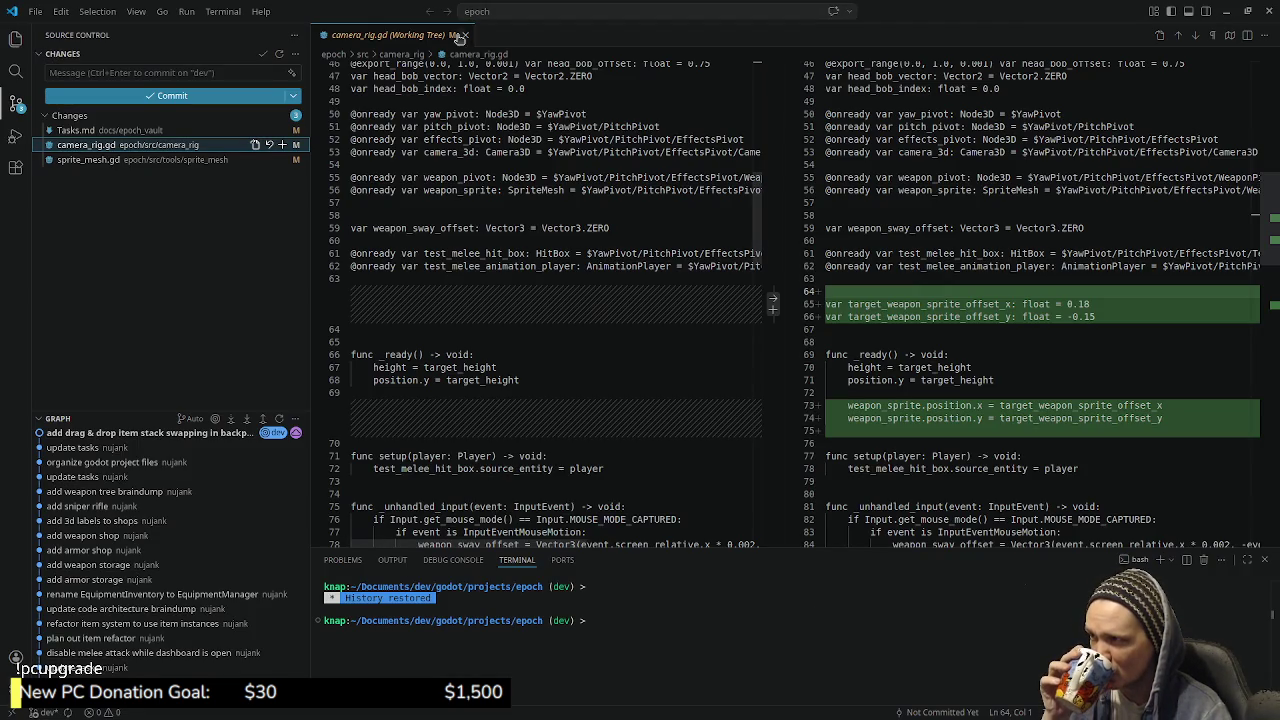
# - Close the camera_rig.gd diff and switch to the Godot editor
pyautogui.click(465, 34)
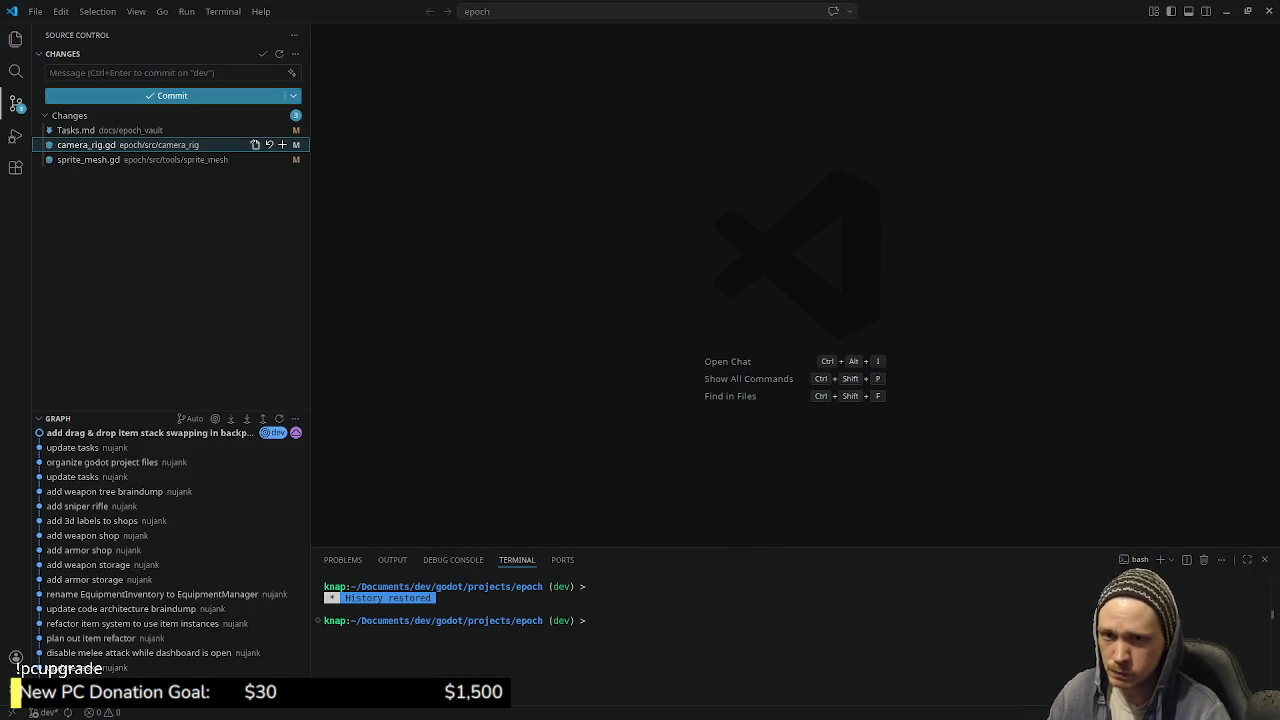
pyautogui.hotkey('alt', 'Tab')
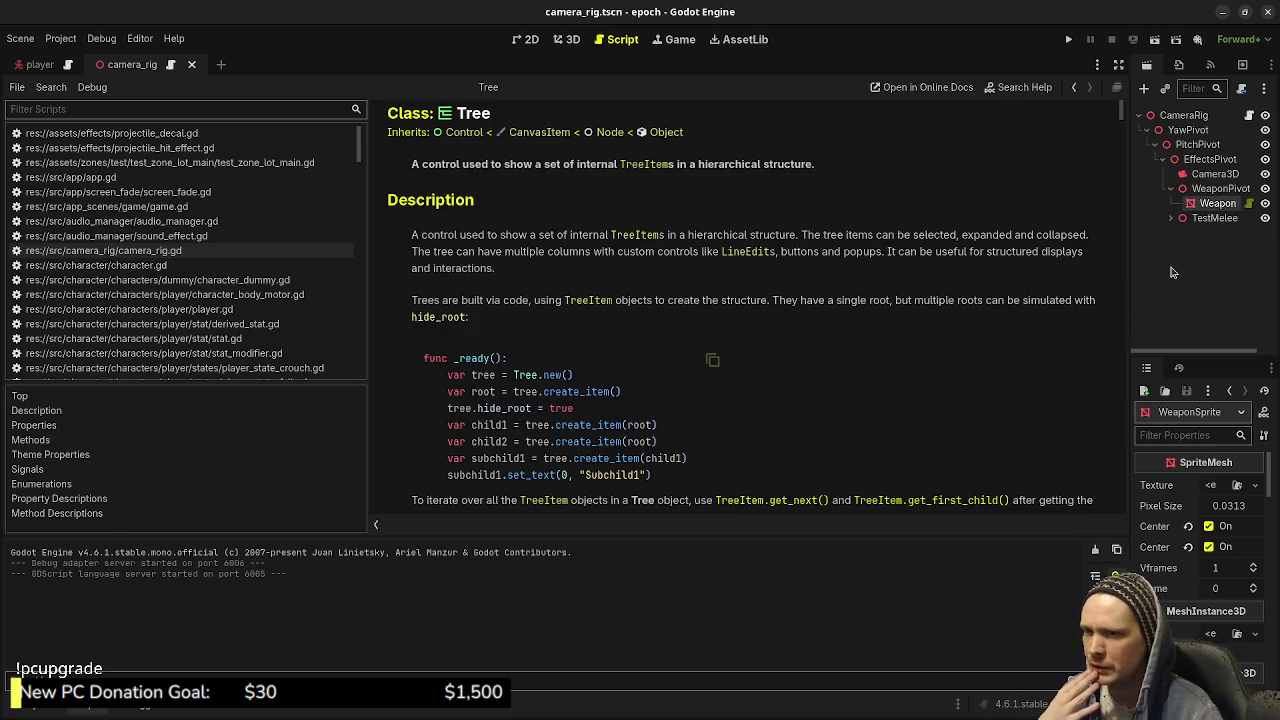
# - Widen the Scene and Inspector docks and give the Tree class reference more room
pyautogui.moveTo(1128, 310)
pyautogui.mouseDown()
pyautogui.moveTo(726, 315)
pyautogui.moveTo(1008, 315)
pyautogui.mouseUp()
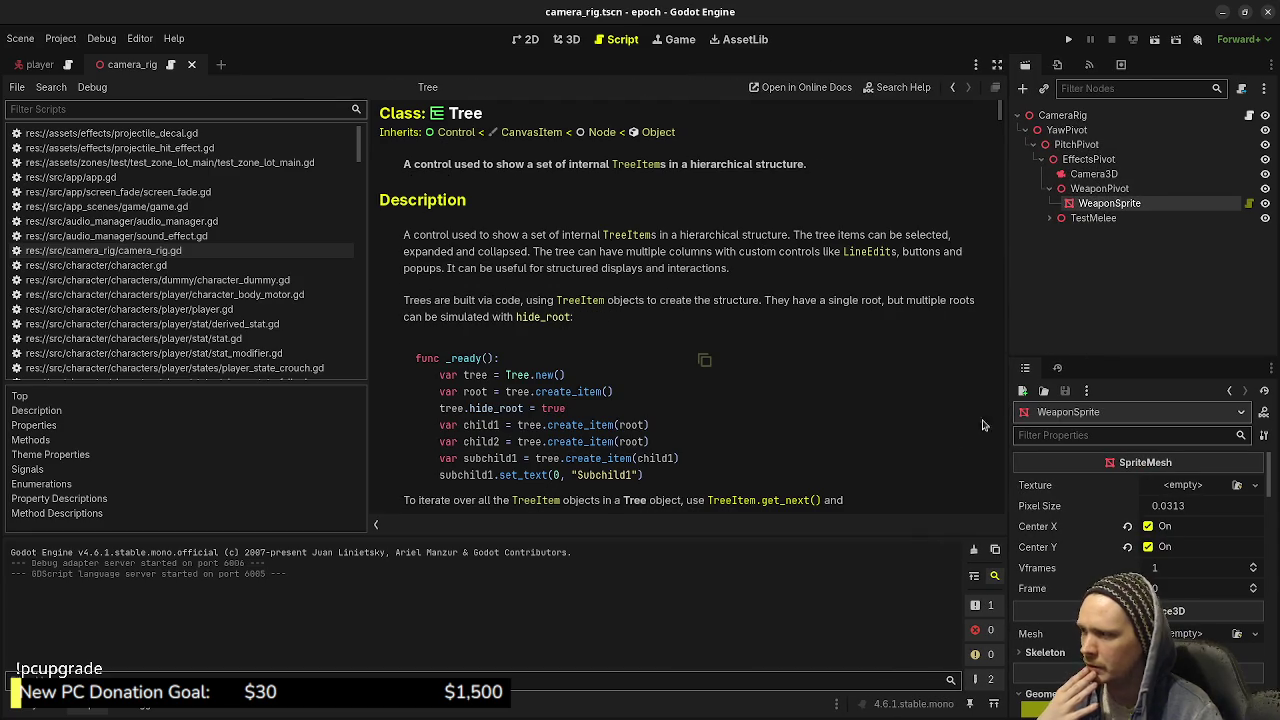
pyautogui.moveTo(370, 395); pyautogui.dragTo(298, 395)
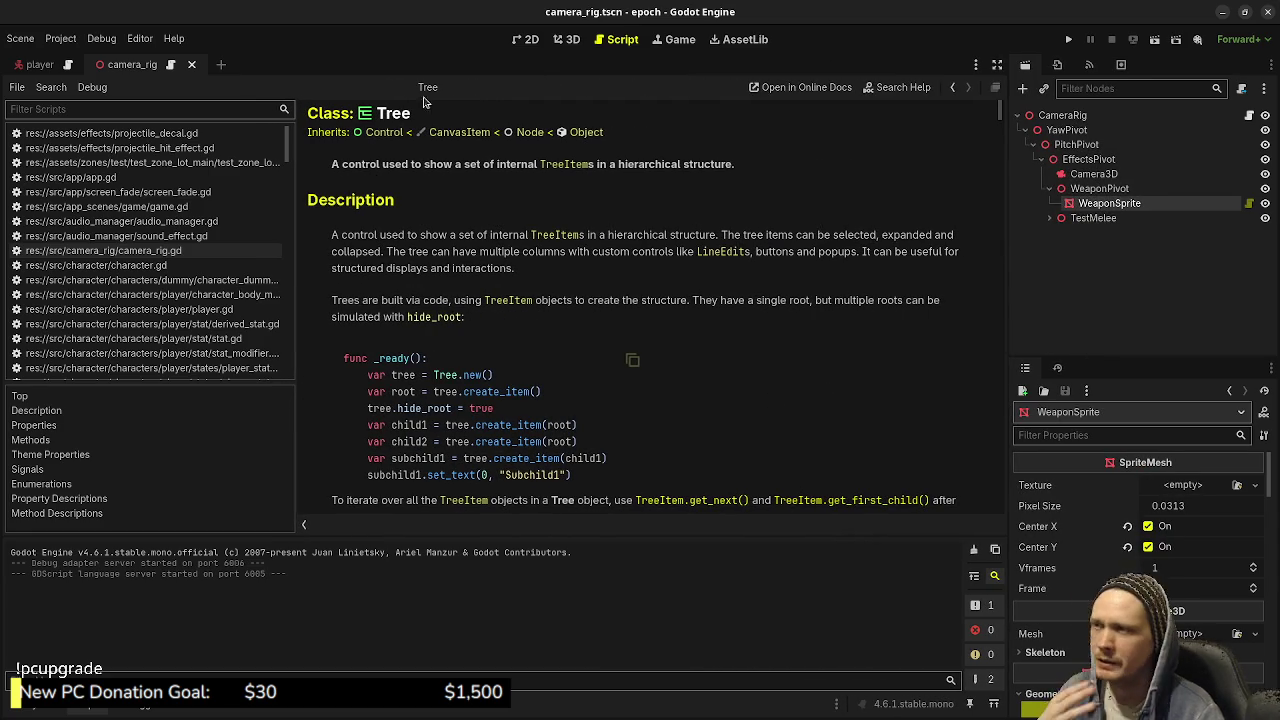
pyautogui.scroll(-15, 274, 250)
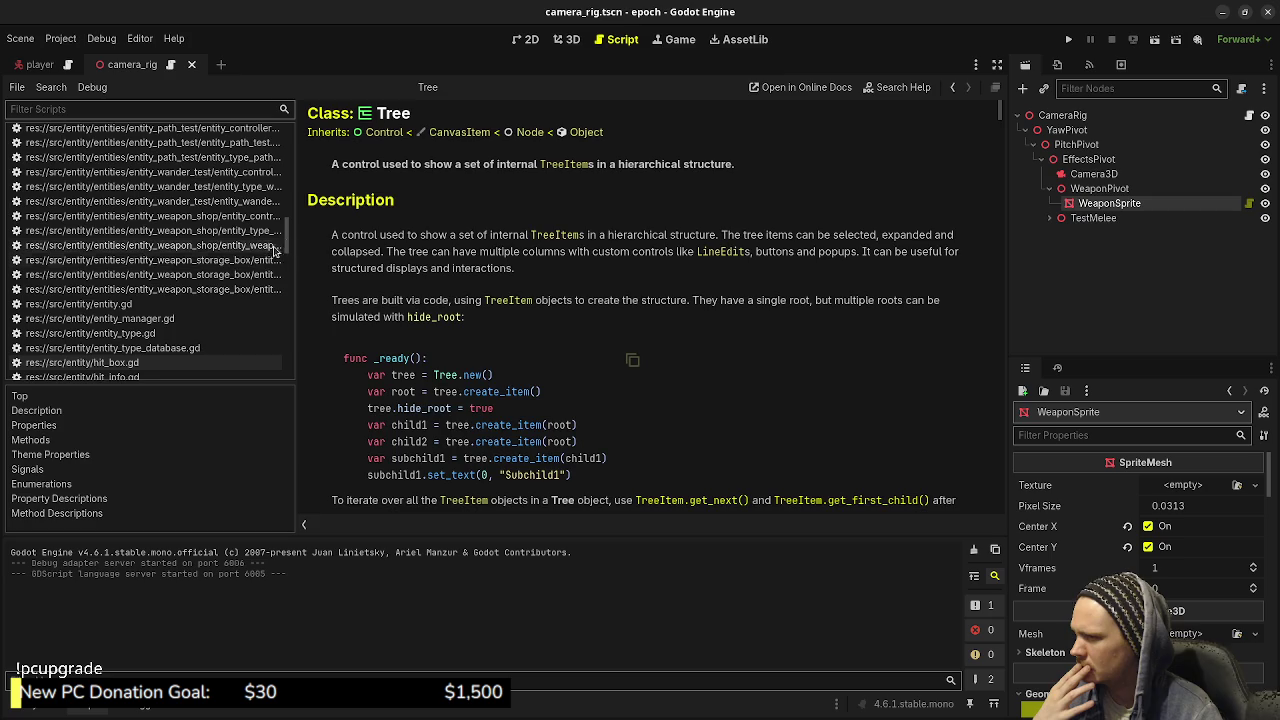
# - Close all documentation pages, return to the weapon shop script and widen the script list
pyautogui.rightClick(180, 250)
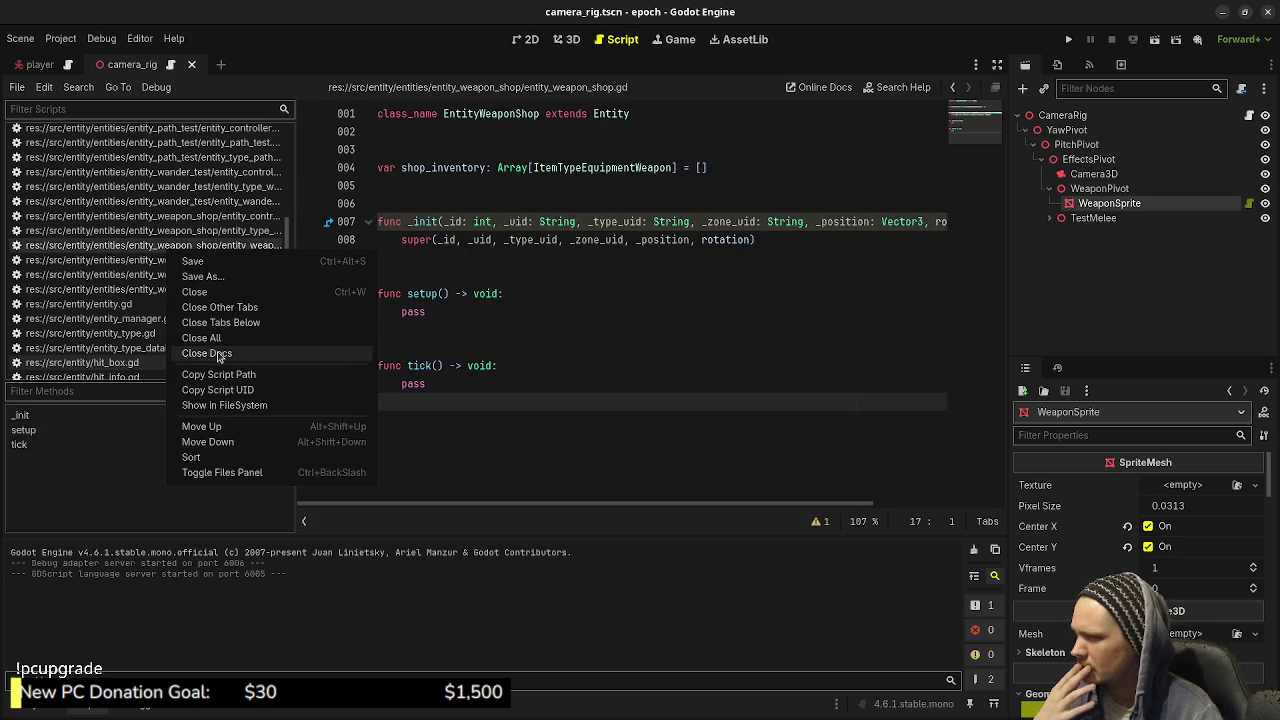
pyautogui.click(218, 354)
pyautogui.click(681, 363)
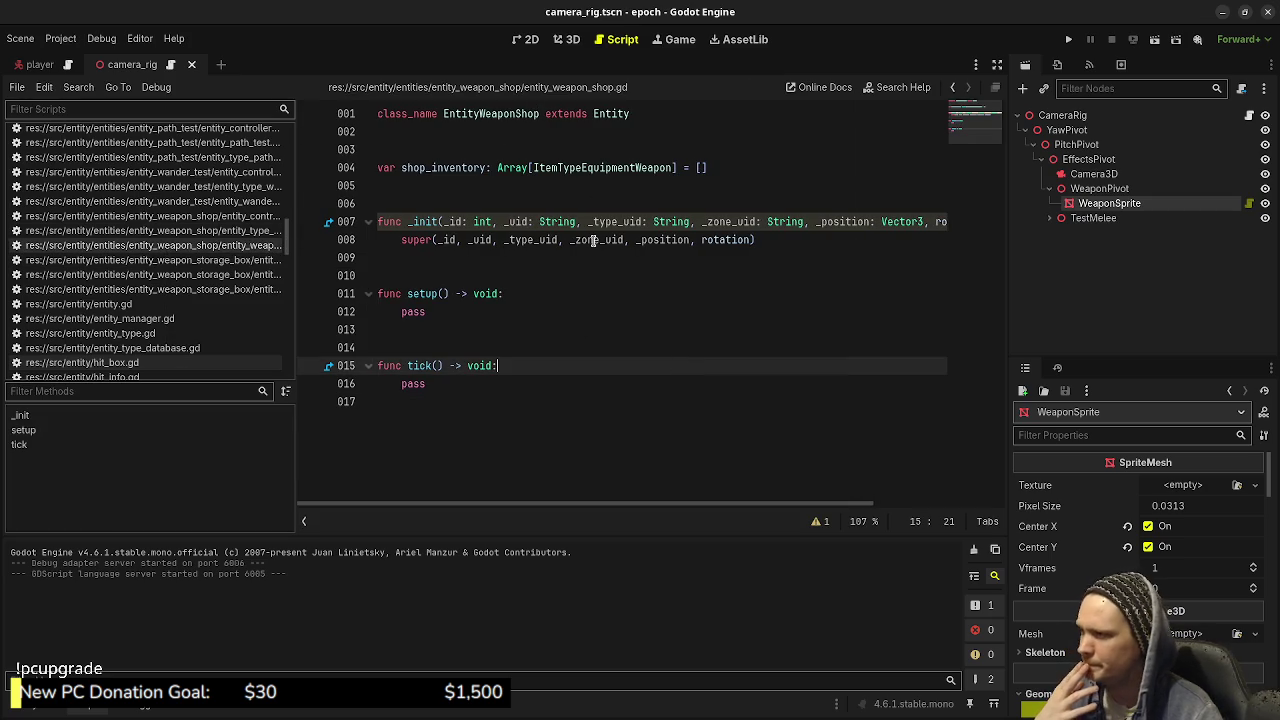
pyautogui.moveTo(297, 322)
pyautogui.mouseDown()
pyautogui.moveTo(472, 330)
pyautogui.moveTo(461, 330)
pyautogui.mouseUp()
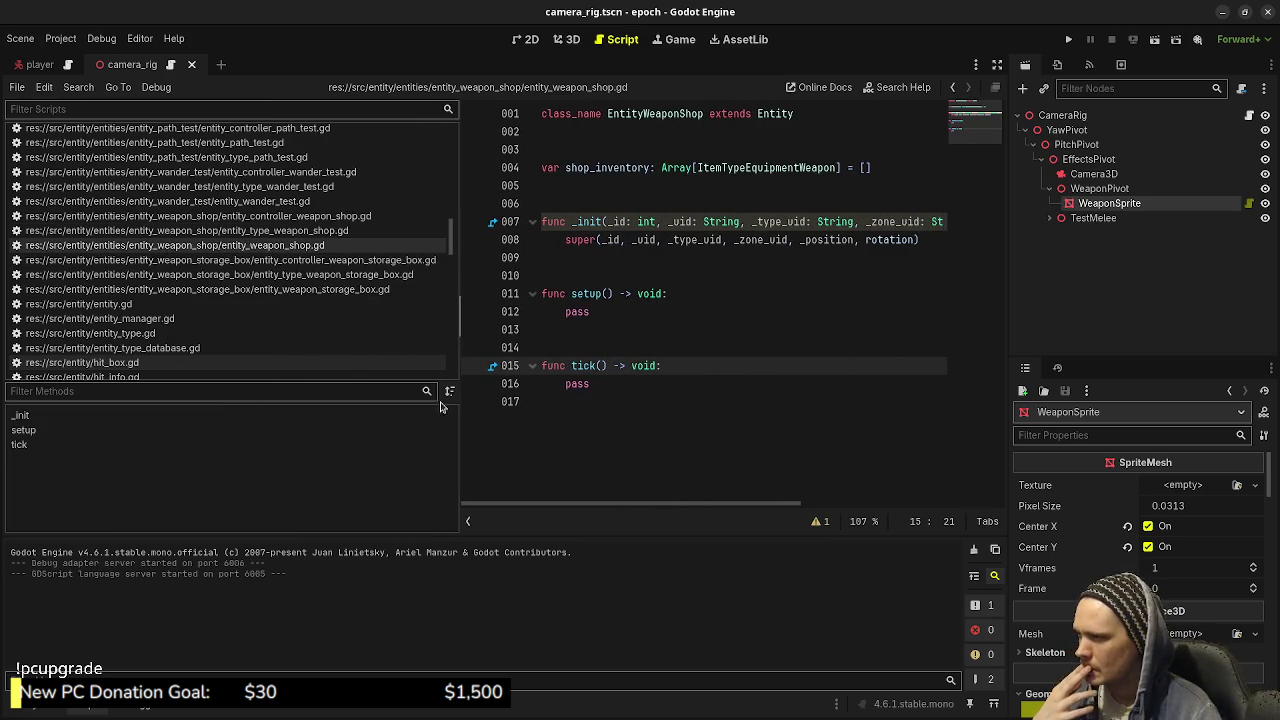
# - Browse the FileSystem dock up from player/ to the src/state_machine folder
pyautogui.click(52, 706)
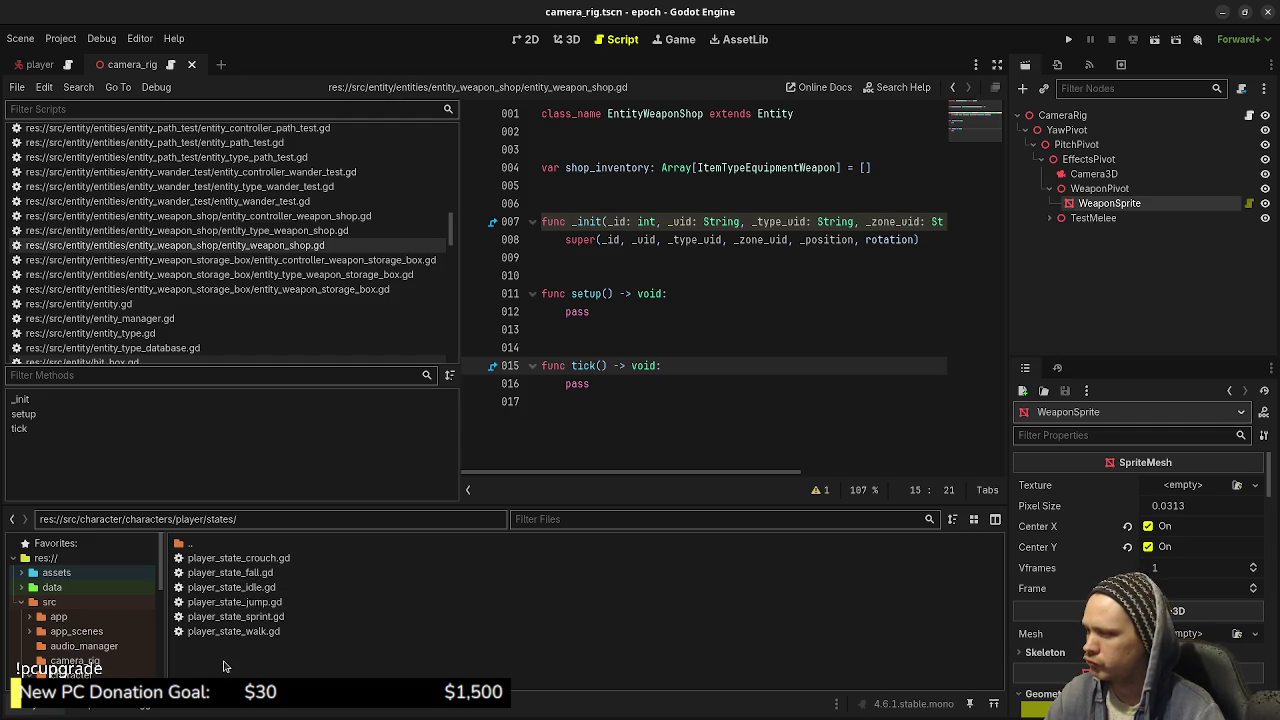
pyautogui.doubleClick(211, 541)
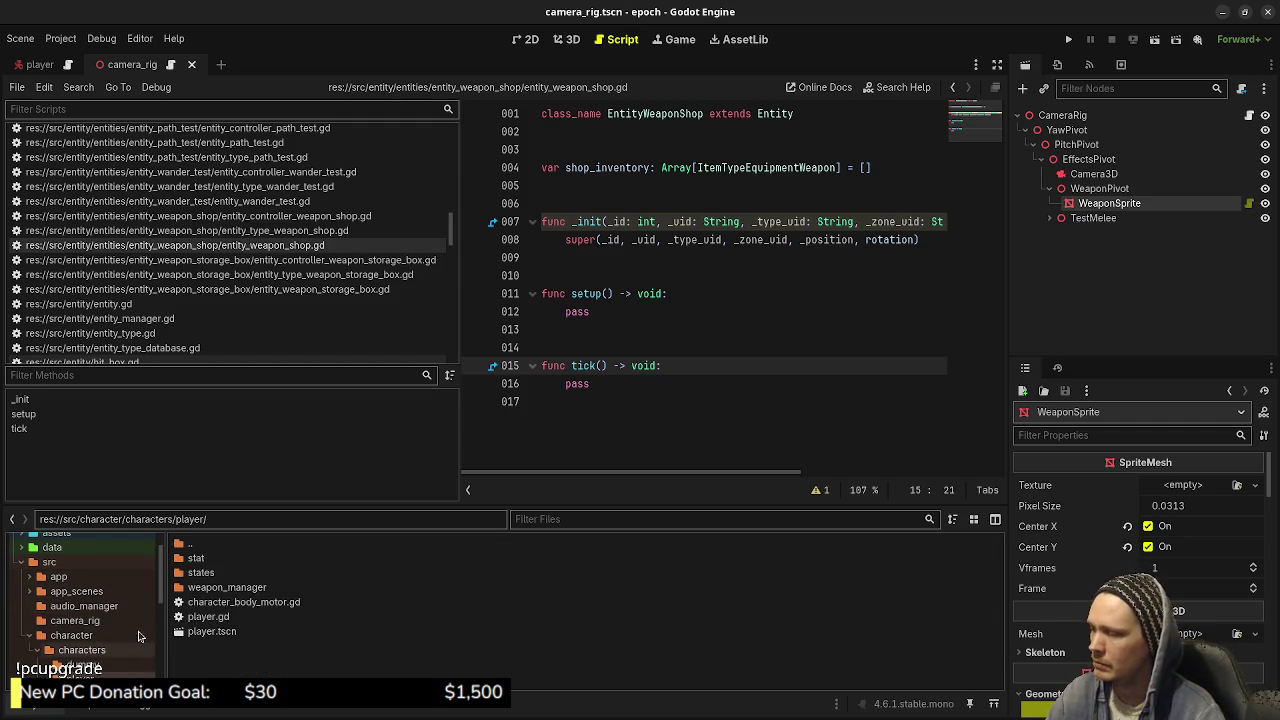
pyautogui.scroll(-4, 139, 637)
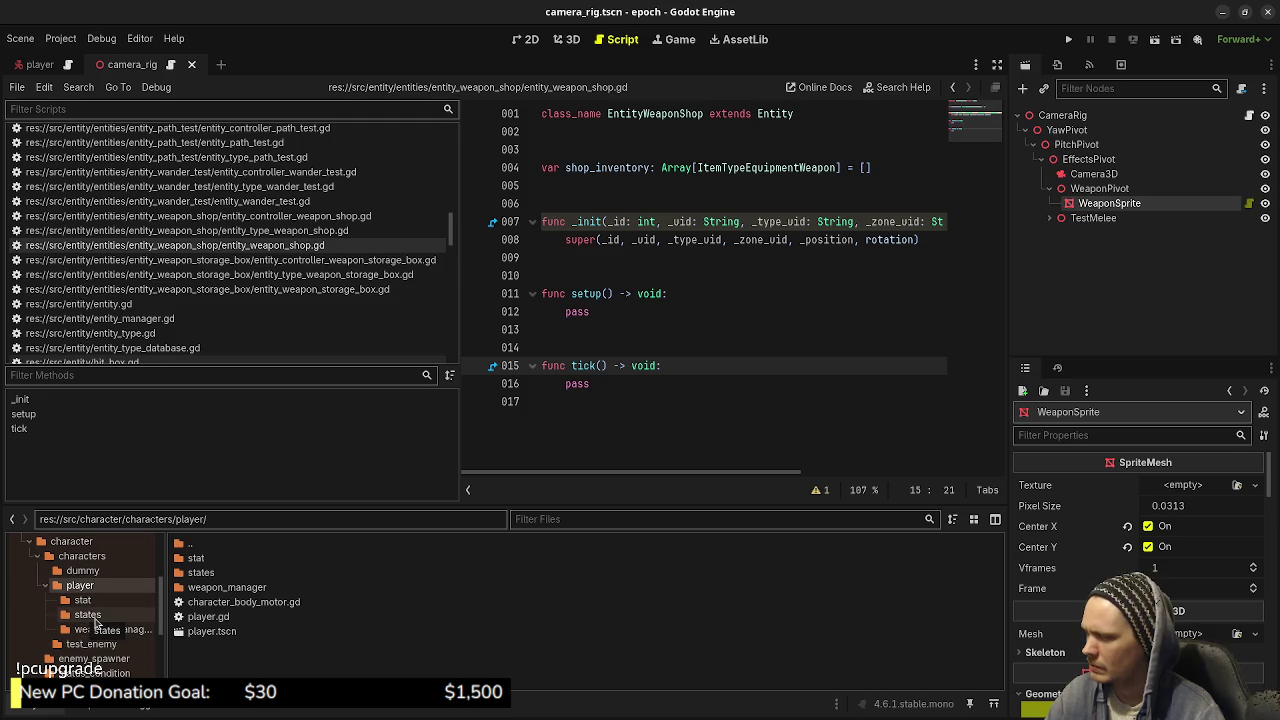
pyautogui.scroll(-3, 97, 650)
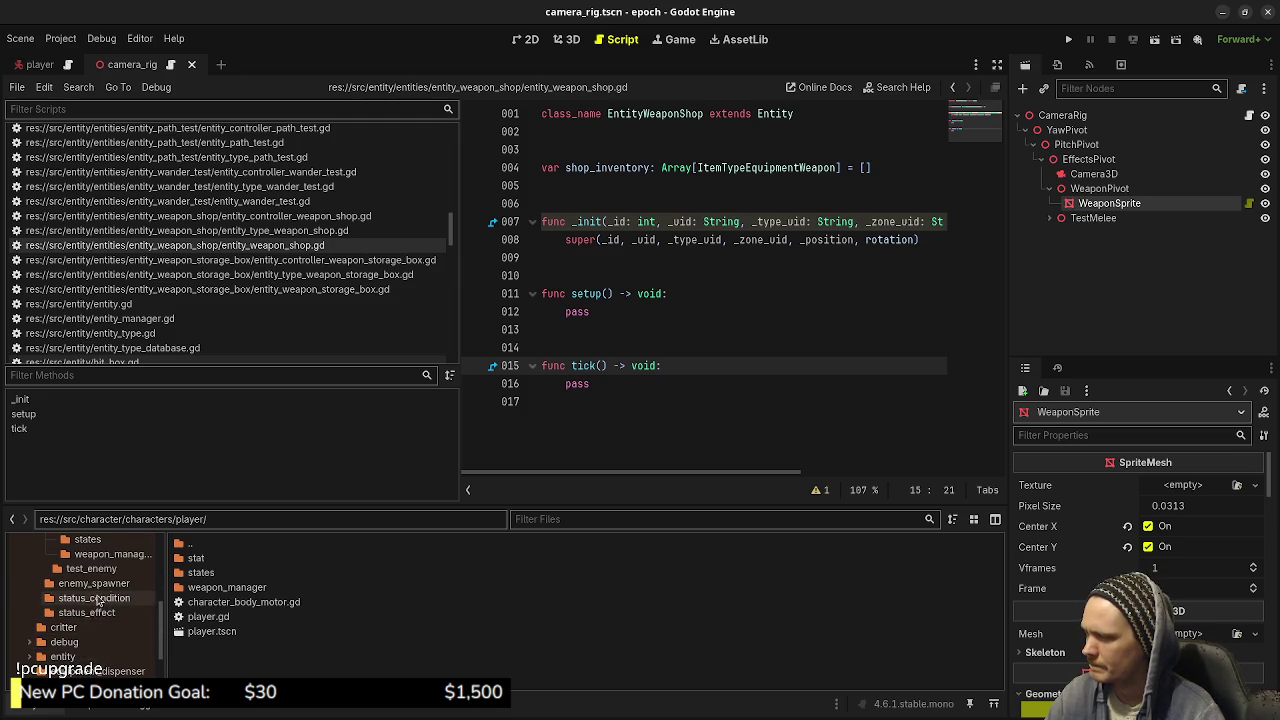
pyautogui.scroll(-4, 95, 645)
pyautogui.click(88, 636)
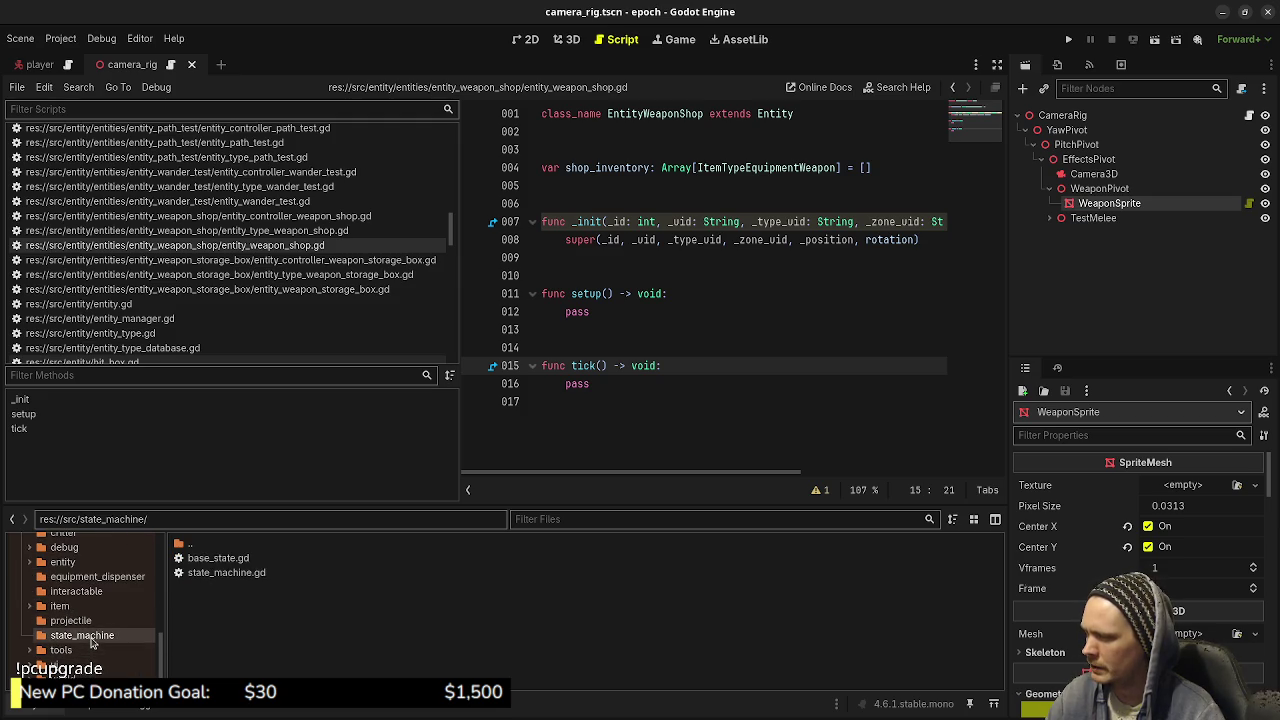
# - Open state_machine.gd and select its StateMachine class name
pyautogui.doubleClick(240, 574)
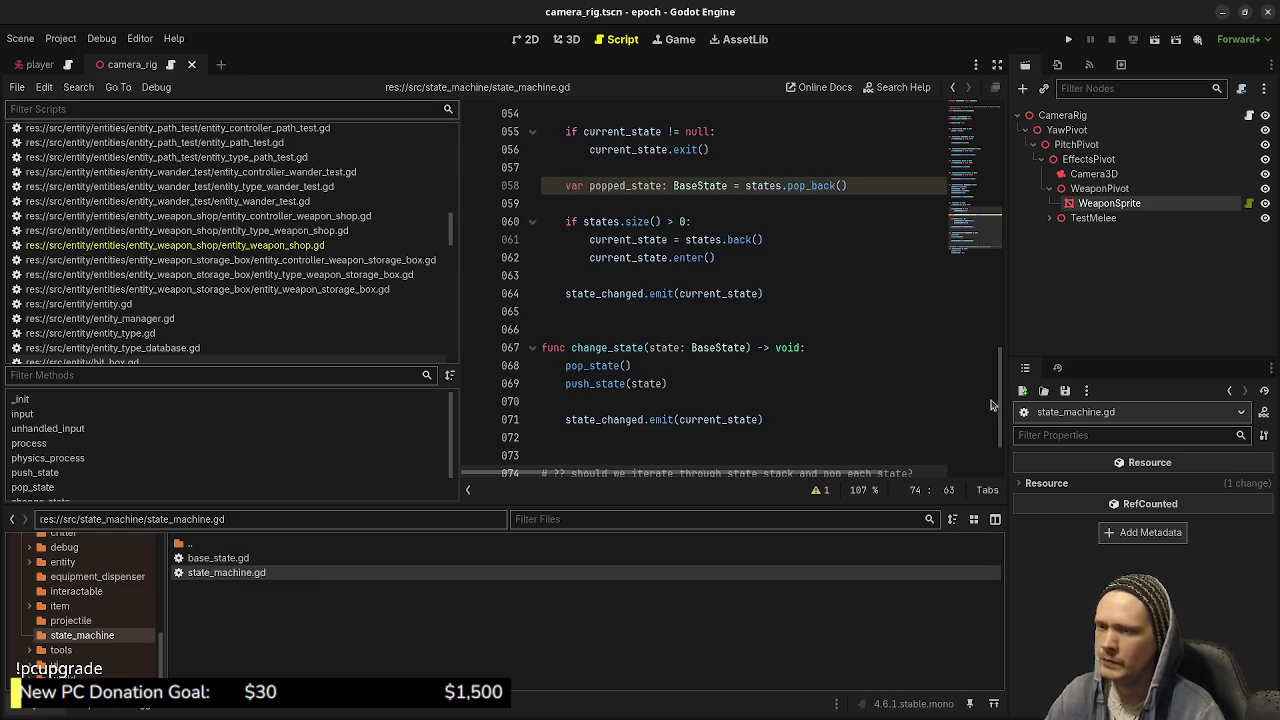
pyautogui.moveTo(998, 400); pyautogui.dragTo(1025, 117)
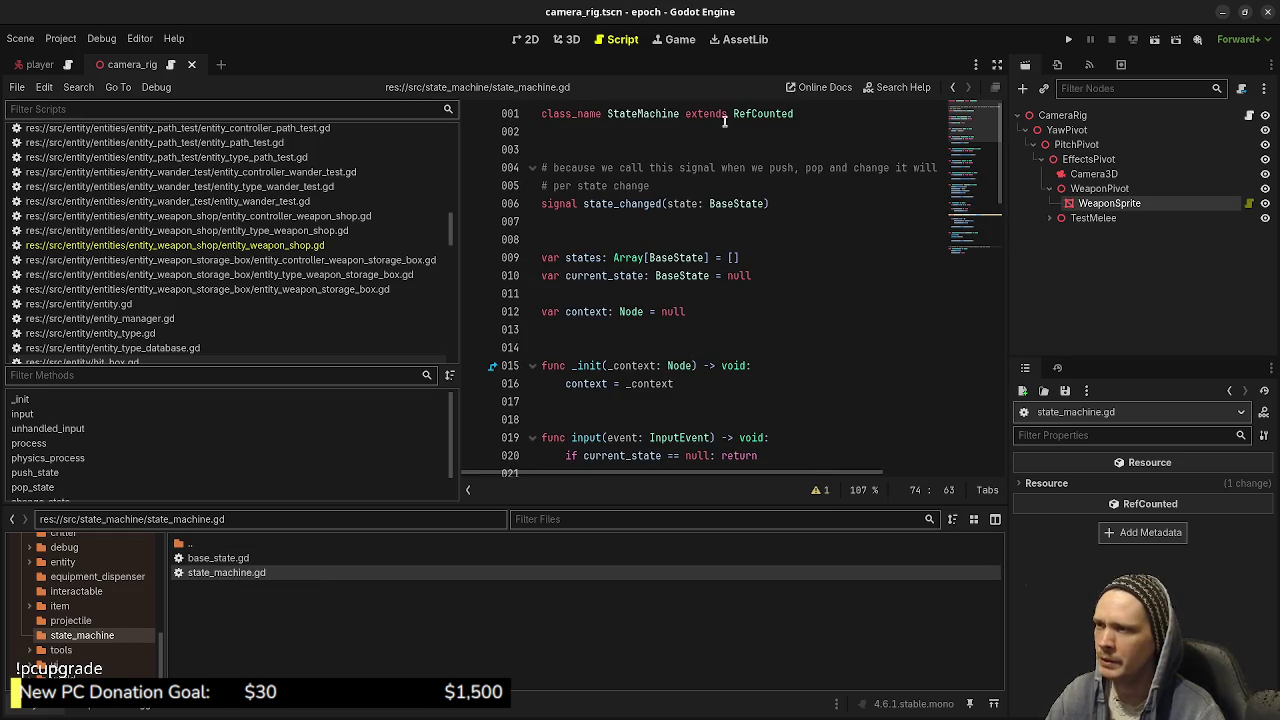
pyautogui.doubleClick(641, 113)
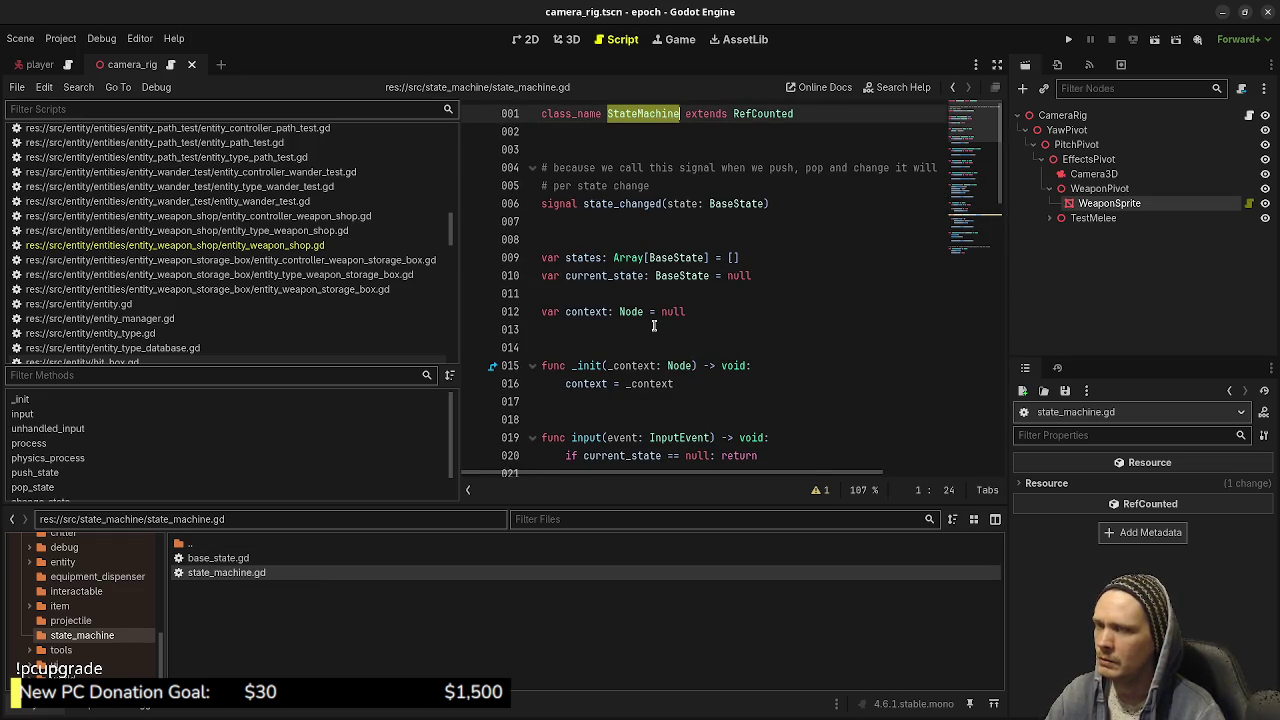
# - Open base_state.gd and widen the code editor area
pyautogui.doubleClick(218, 557)
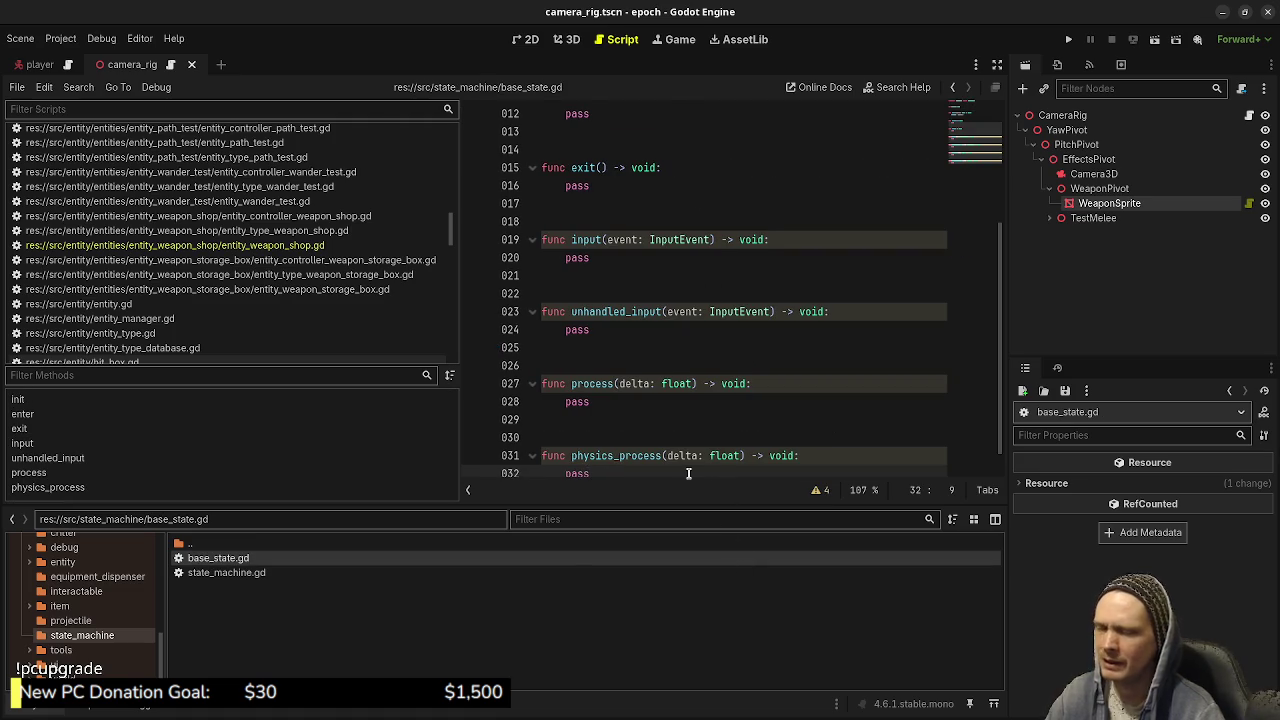
pyautogui.moveTo(460, 388); pyautogui.dragTo(302, 388)
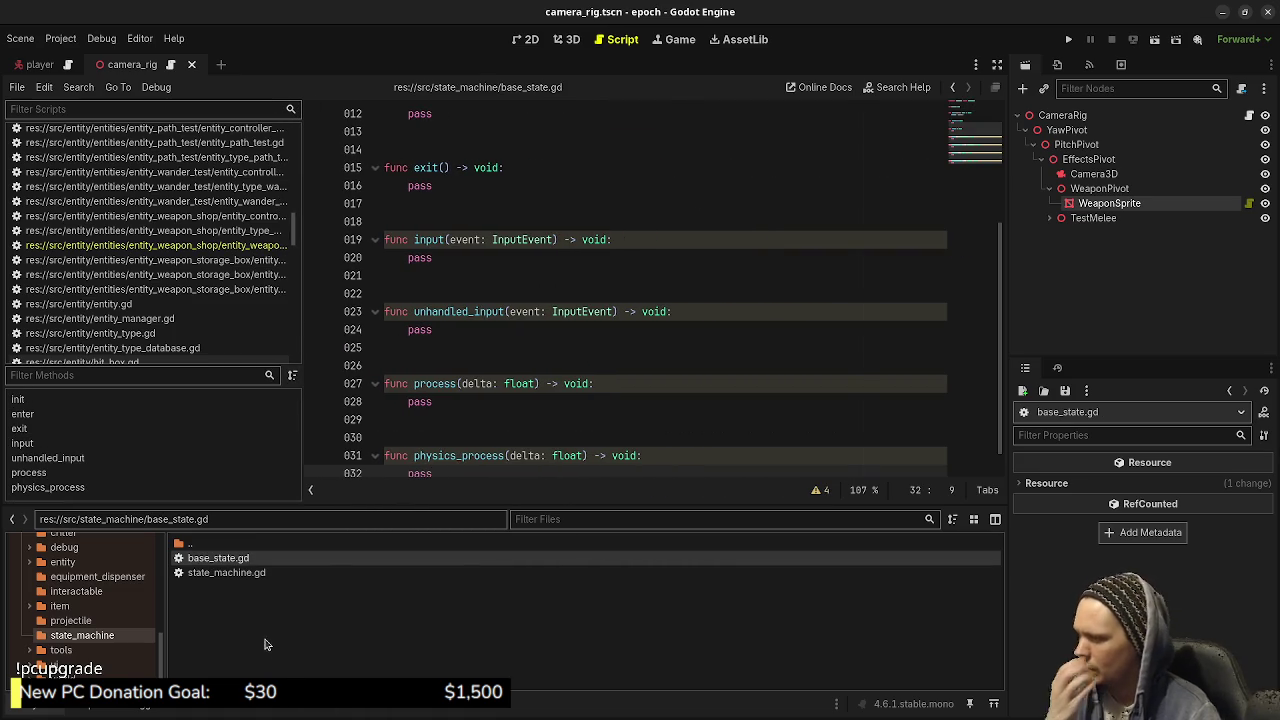
pyautogui.scroll(10, 110, 628)
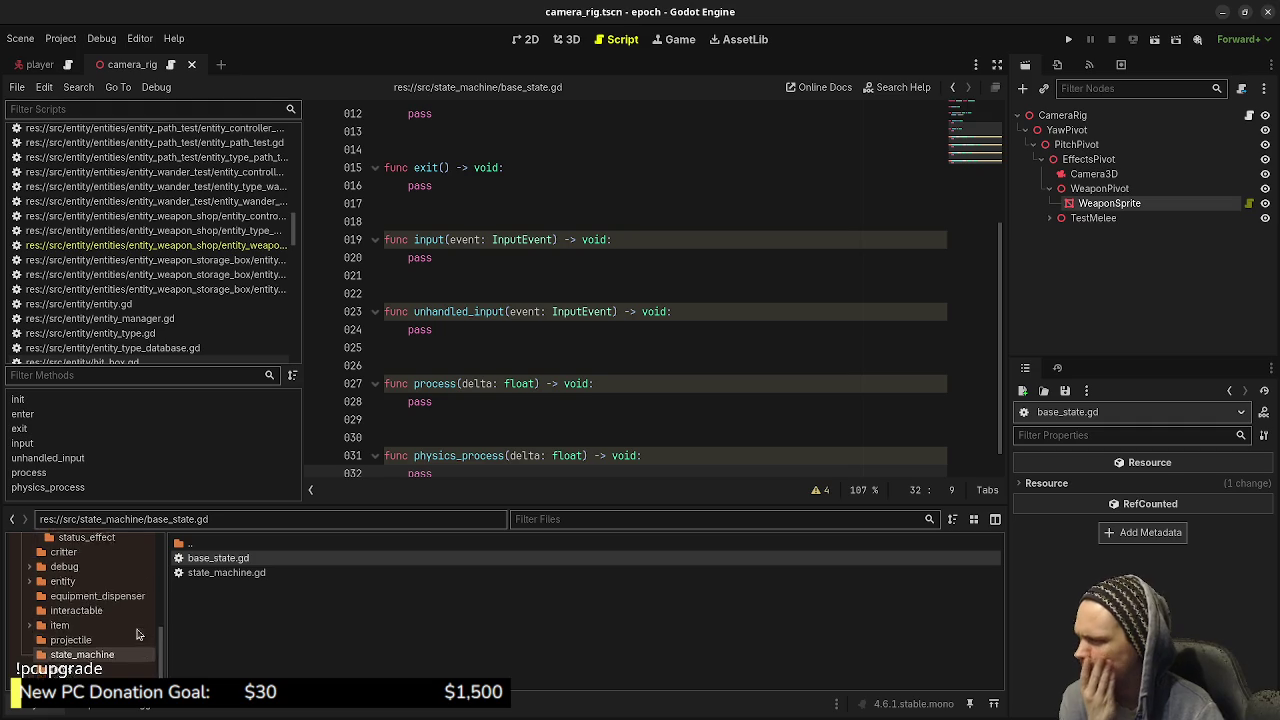
# - Create a new script player_state_machine.gd in the player folder
pyautogui.click(77, 605)
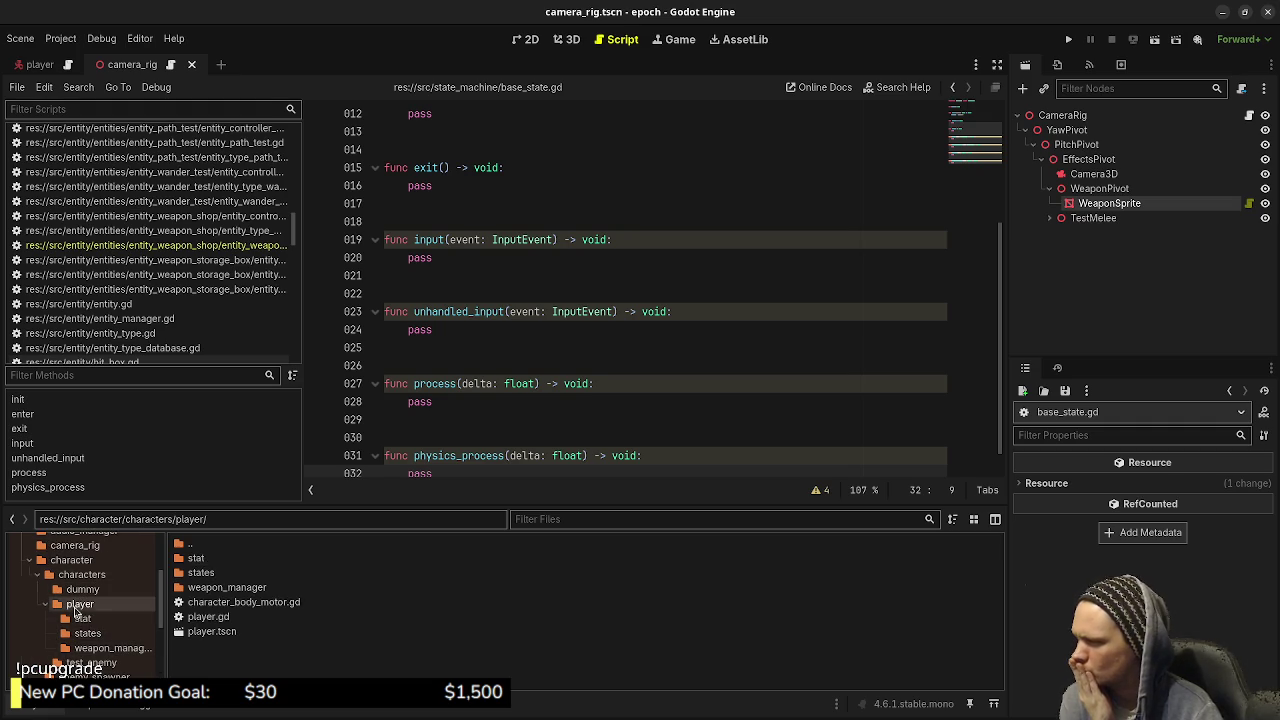
pyautogui.rightClick(214, 657)
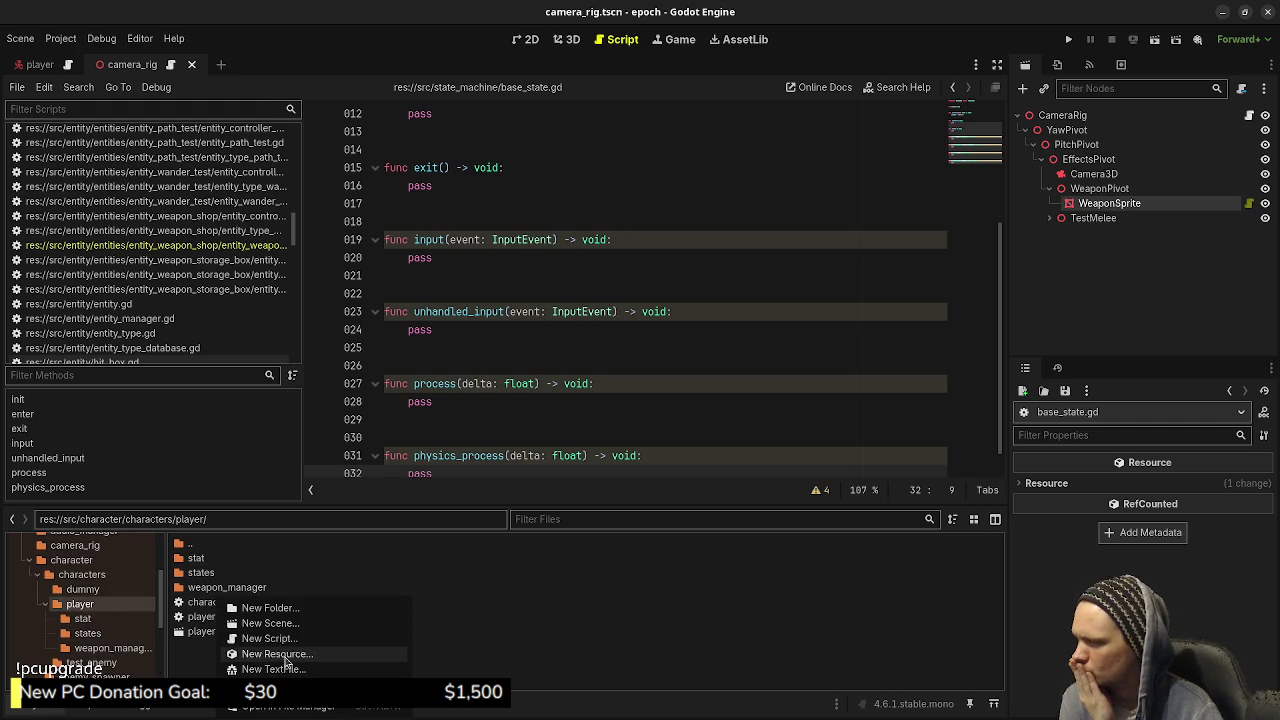
pyautogui.click(318, 650)
pyautogui.write('player_state')
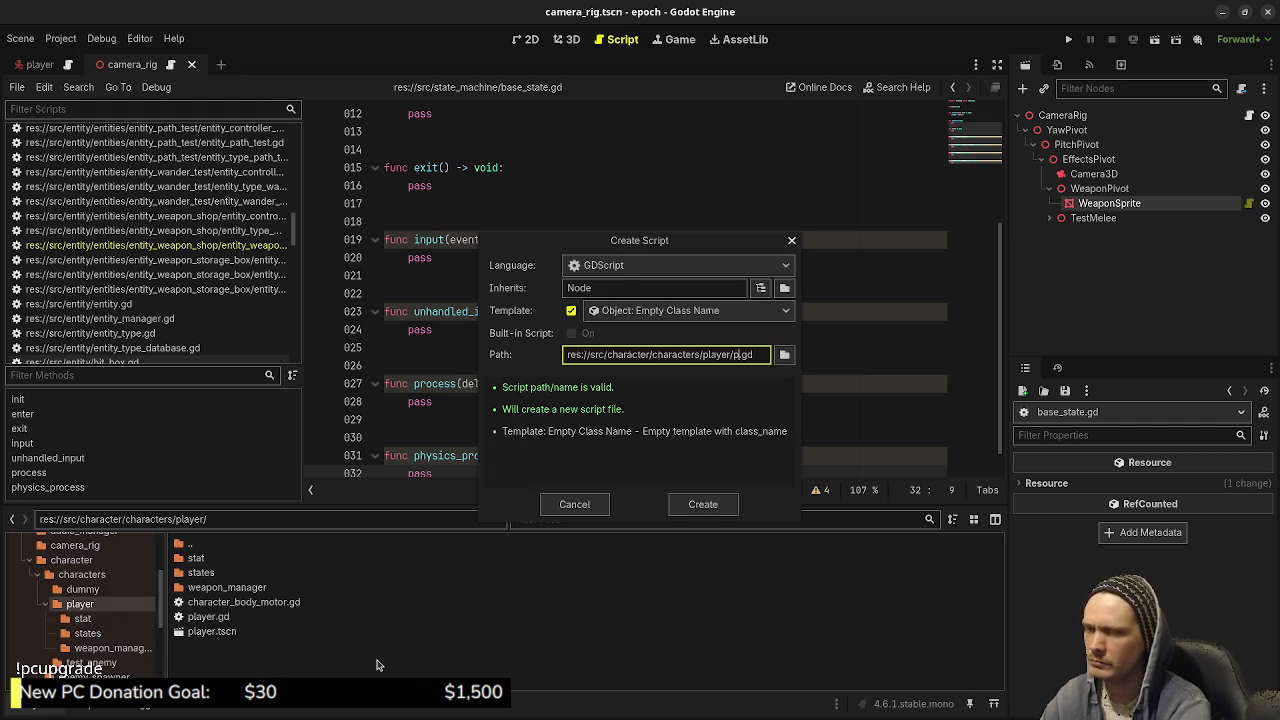
pyautogui.write('_machine')
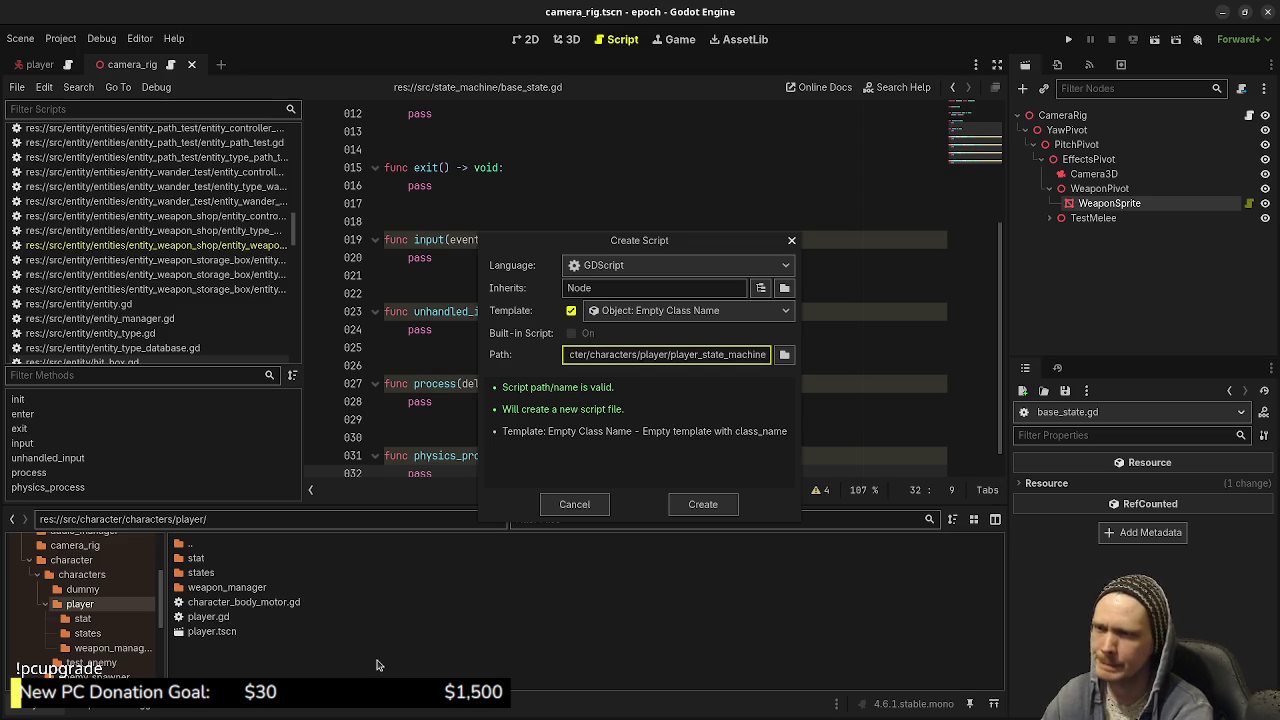
pyautogui.press('Return')
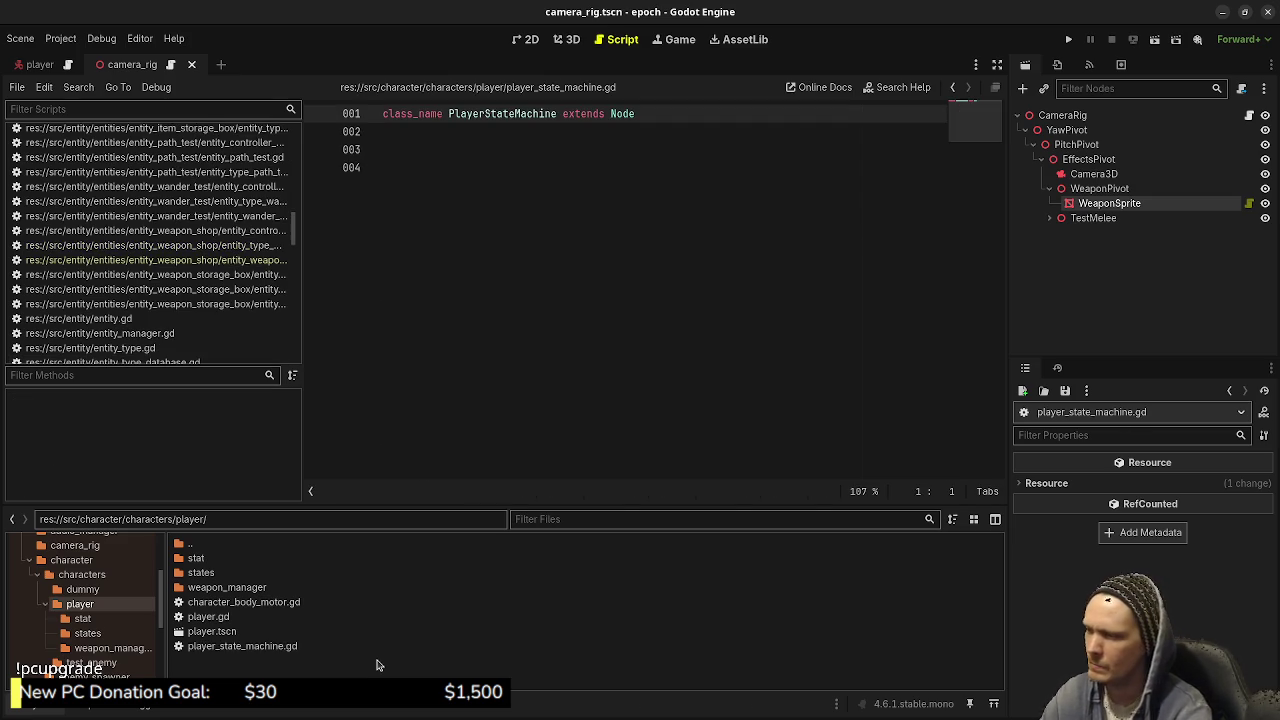
# - Create a second script player_base_state.gd in the same folder
pyautogui.rightClick(262, 665)
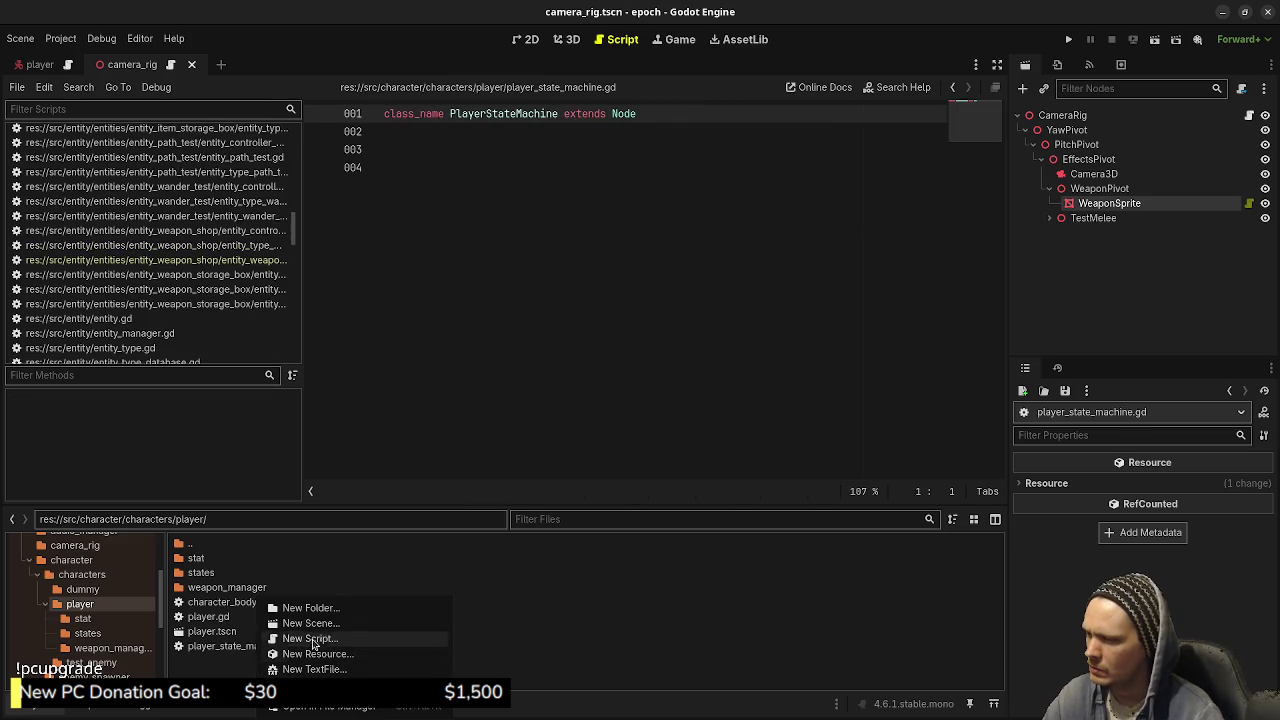
pyautogui.click(309, 642)
pyautogui.write('player')
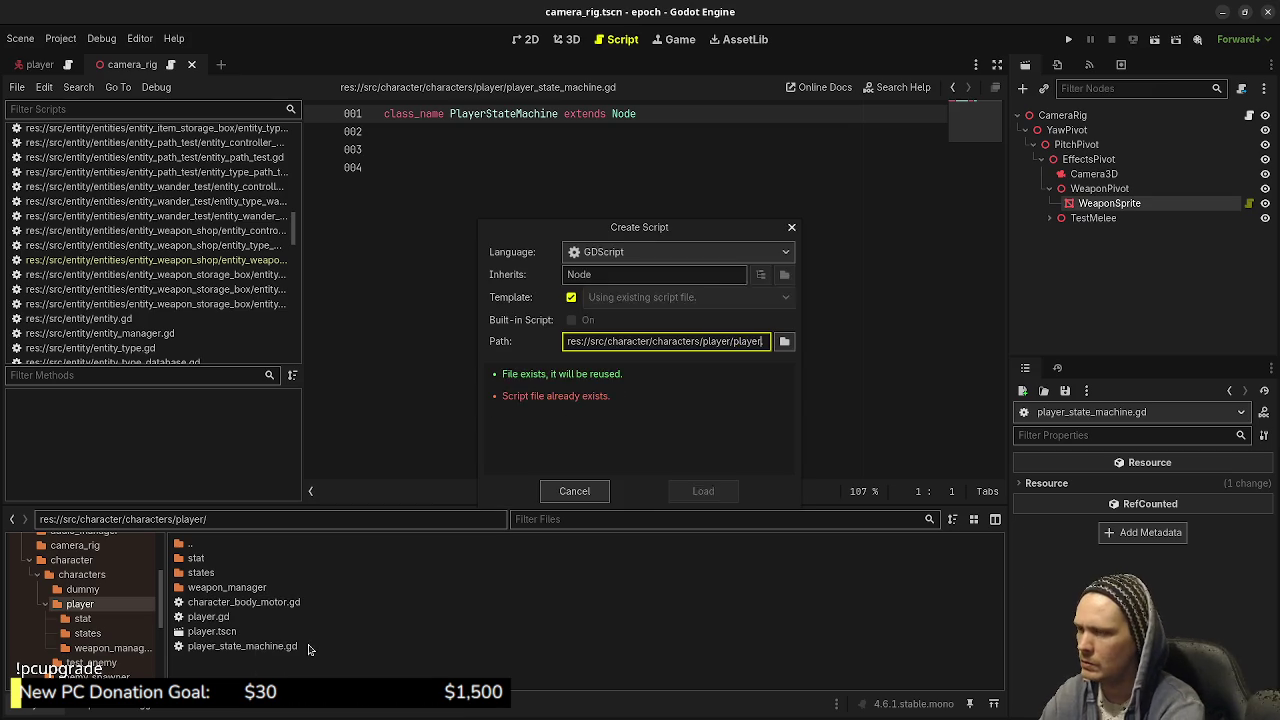
pyautogui.write('_base_state')
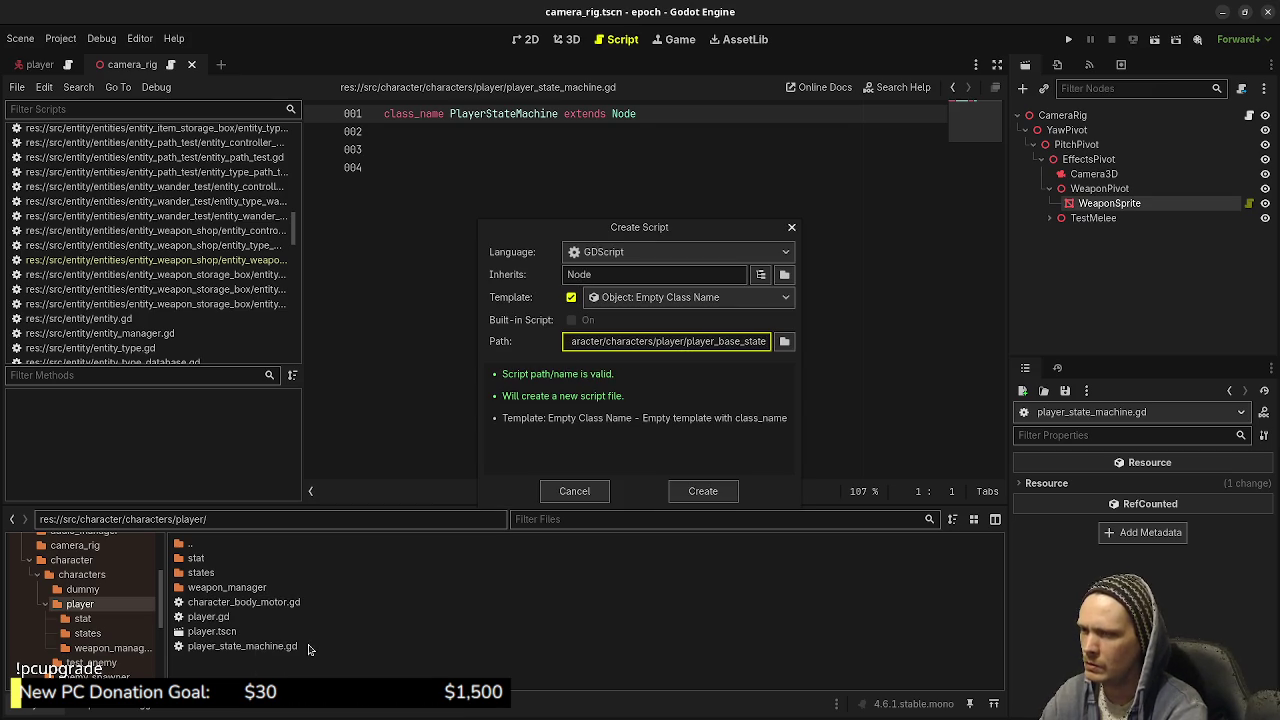
pyautogui.press('Return')
# - Change player_state_machine.gd to extend StateMachine instead of Node and save it
pyautogui.doubleClick(256, 660)
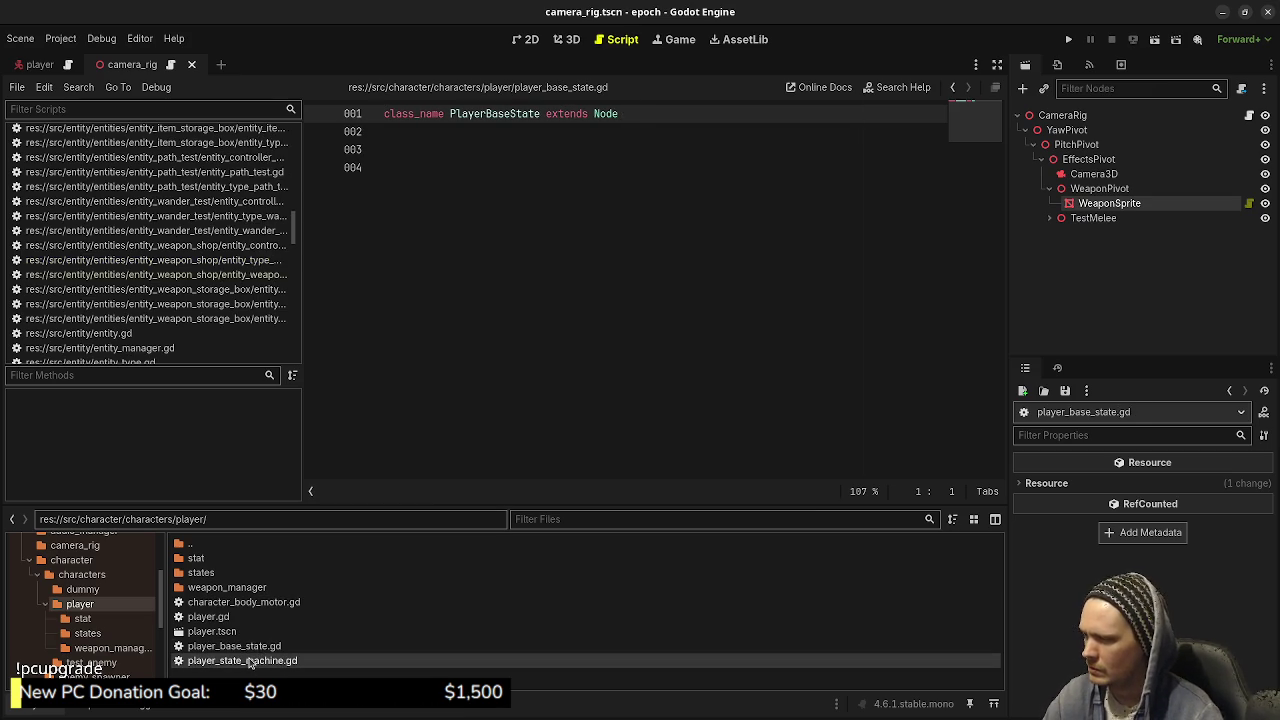
pyautogui.click(621, 114)
pyautogui.doubleClick(621, 114)
pyautogui.write('StateMachine extends State')
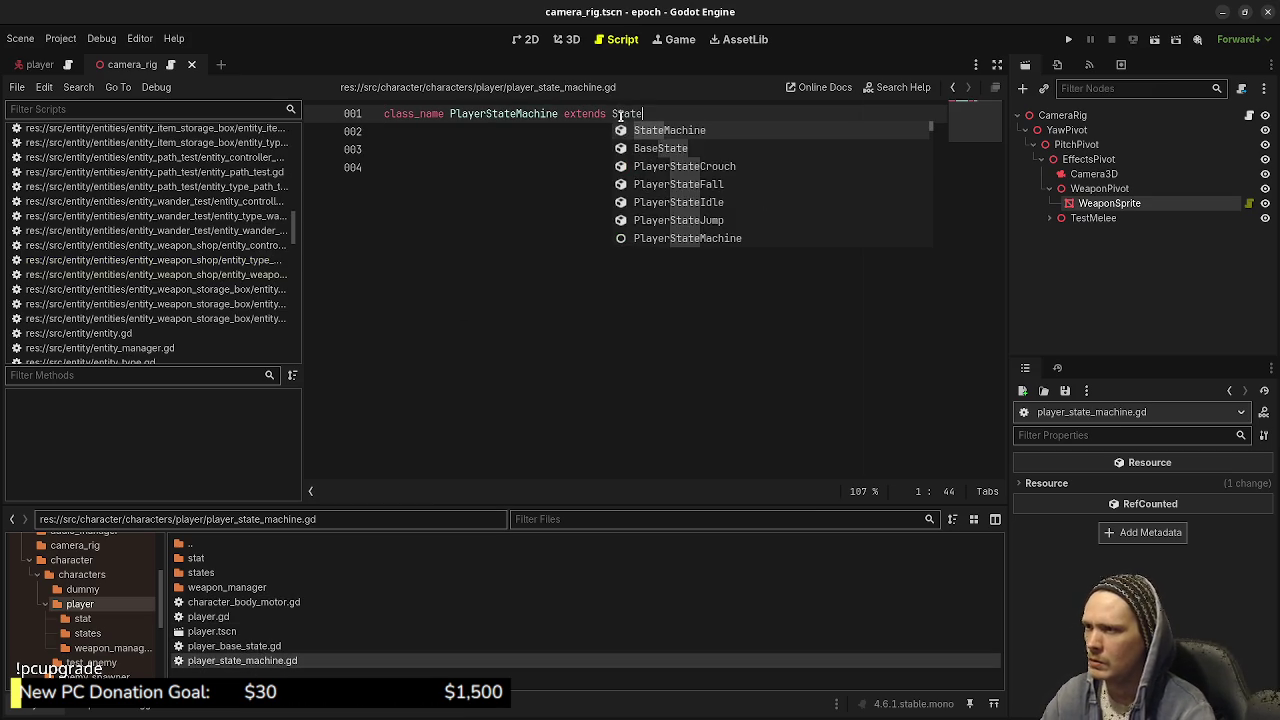
pyautogui.press('Return')
pyautogui.hotkey('ctrl', 's')
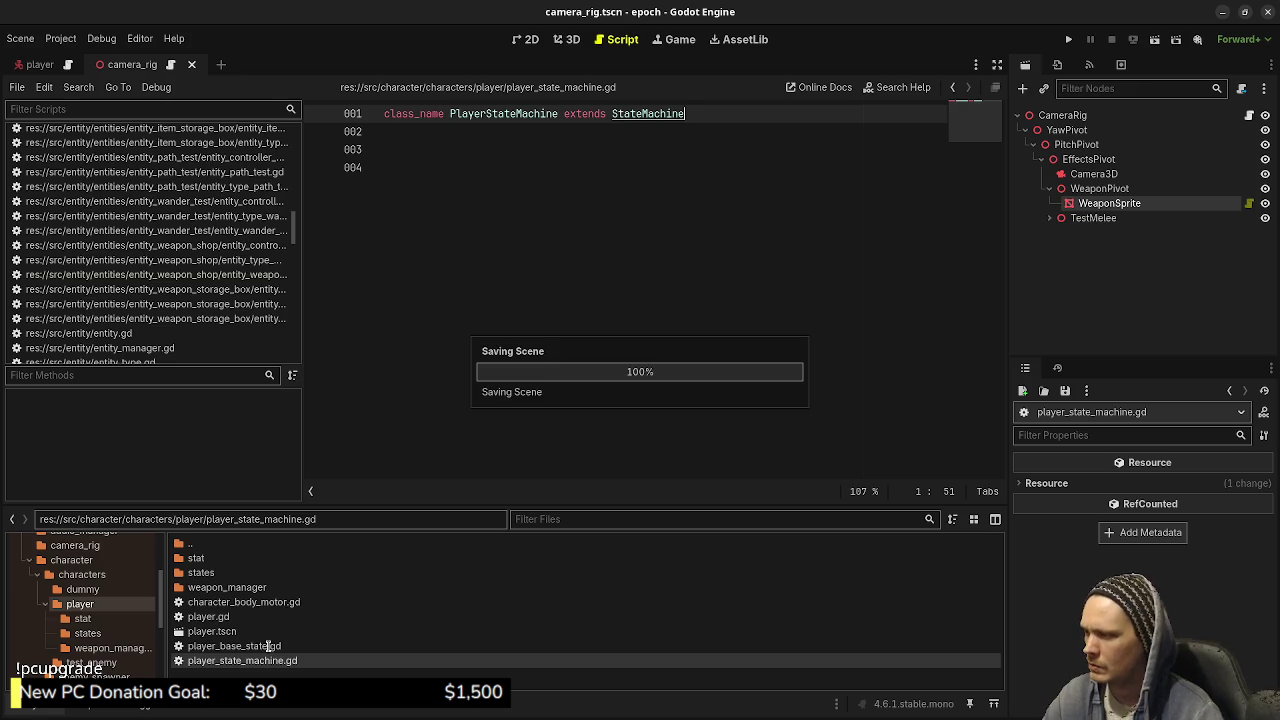
# - Make player_base_state.gd extend BaseState, save it, and open the player states folder
pyautogui.doubleClick(234, 646)
pyautogui.click(589, 114)
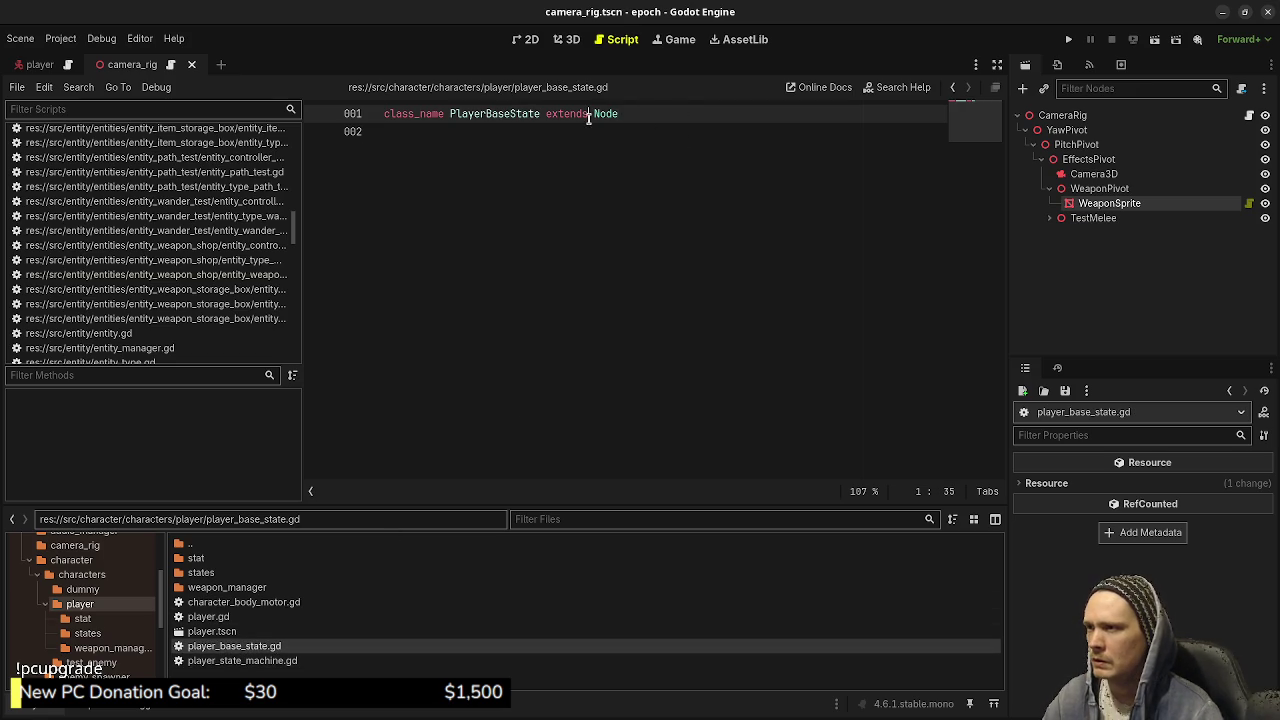
pyautogui.doubleClick(606, 113)
pyautogui.write('B')
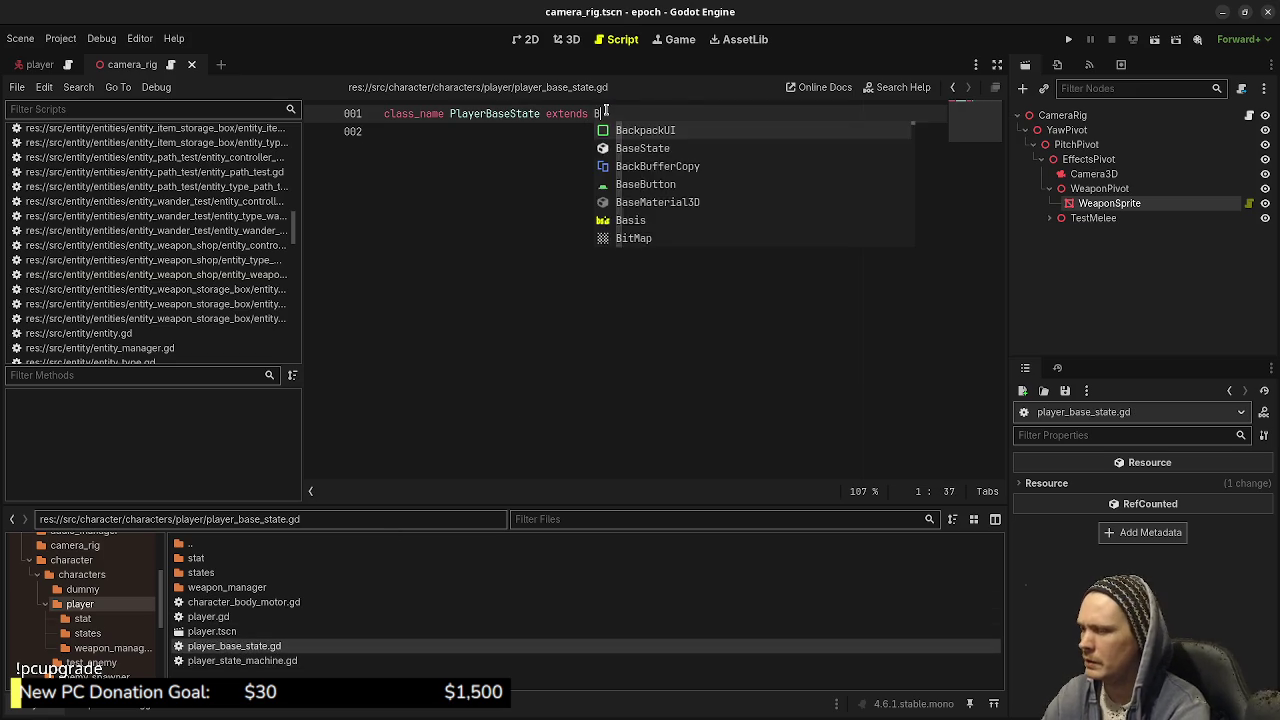
pyautogui.write('aseState')
pyautogui.press('Return')
pyautogui.press('Down')
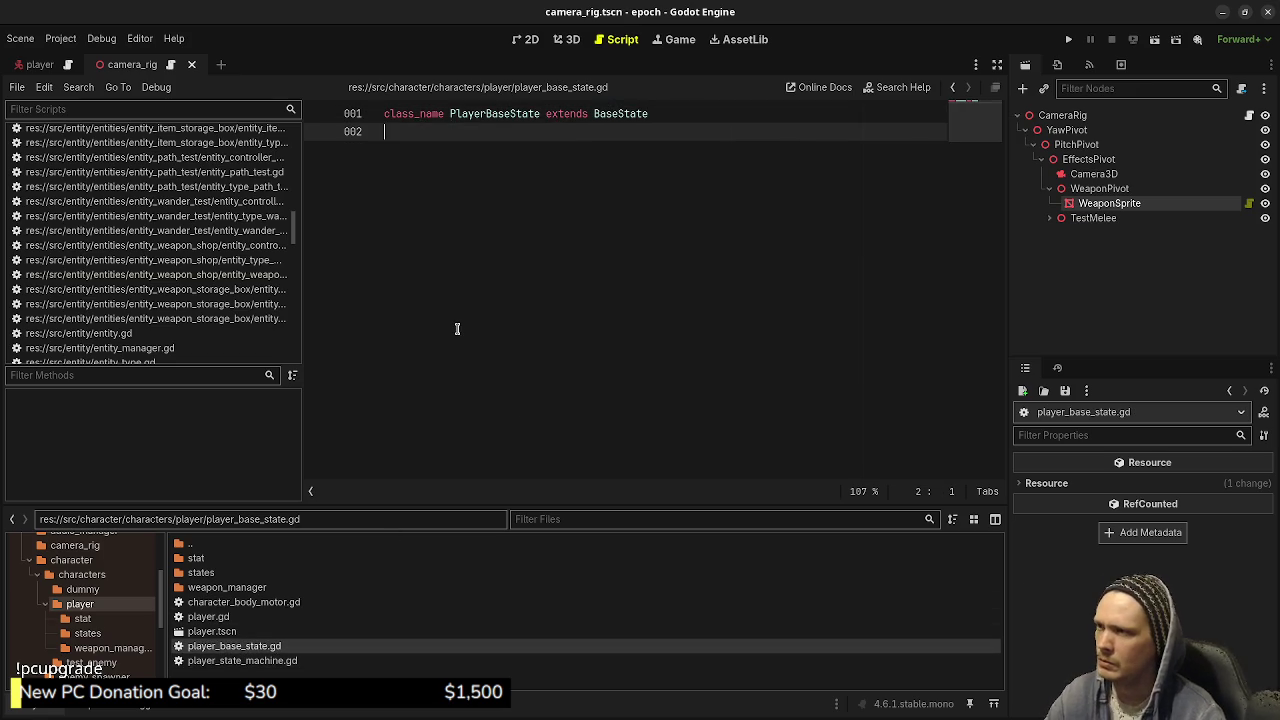
pyautogui.hotkey('ctrl', 's')
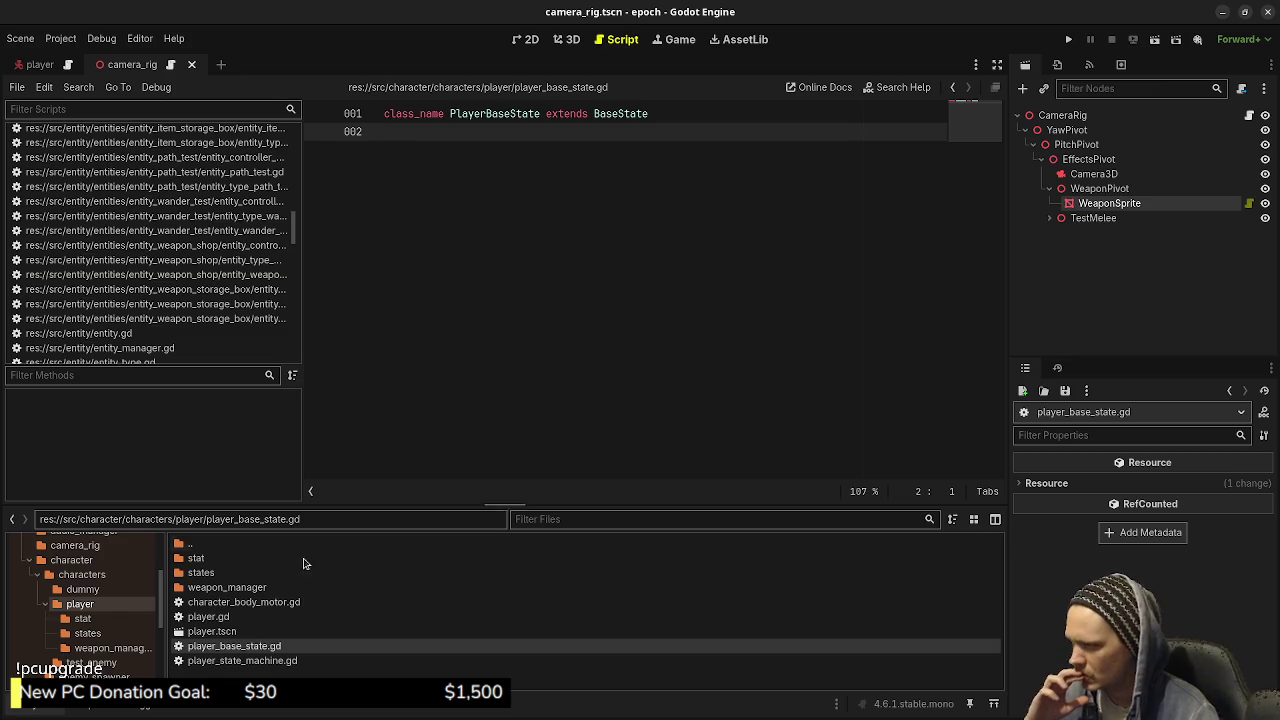
pyautogui.click(110, 635)
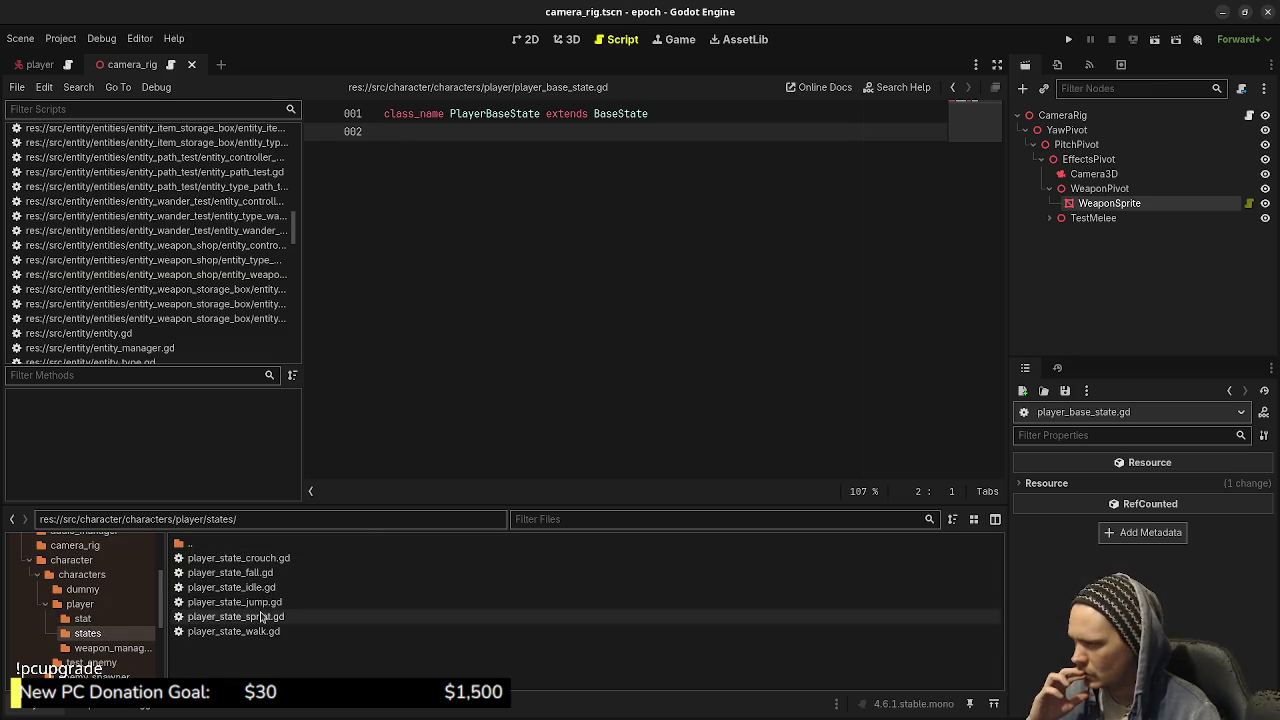
# - Change player_state_idle.gd to extend PlayerBaseState and save it
pyautogui.doubleClick(250, 588)
pyautogui.scroll(8, 650, 195)
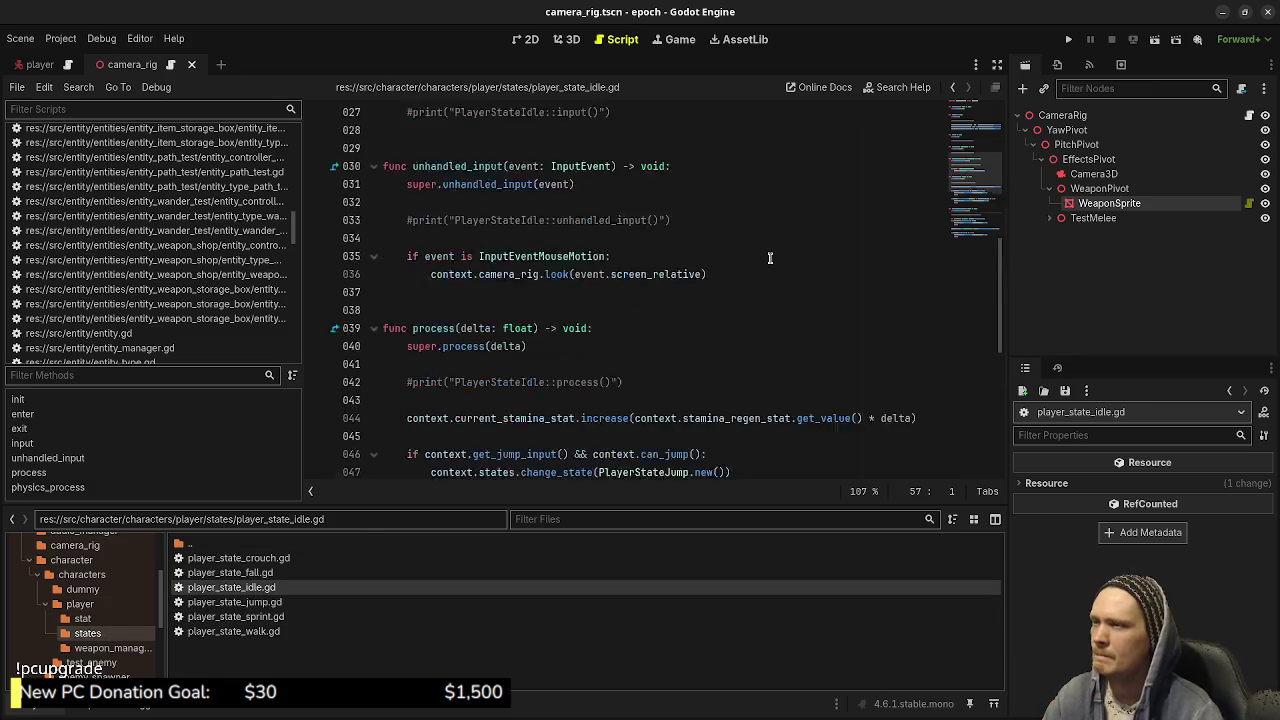
pyautogui.click(588, 113)
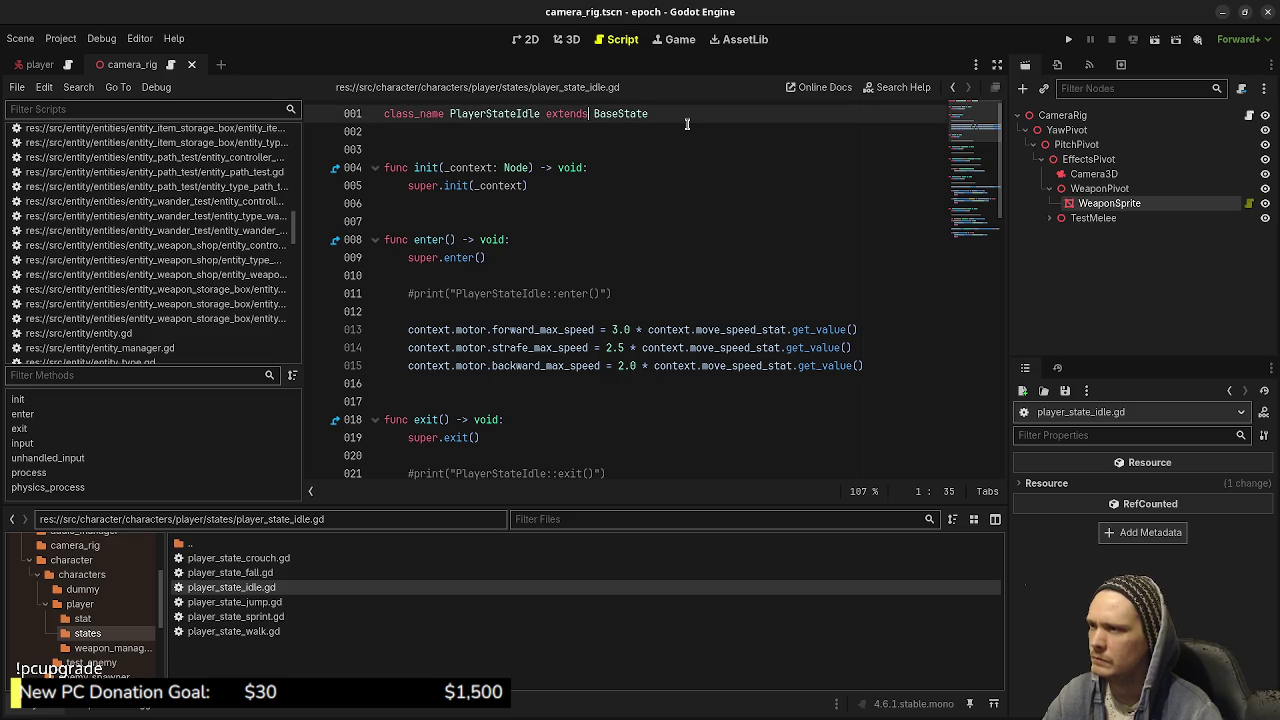
pyautogui.write('Player')
pyautogui.press('Left')
pyautogui.press('Left')
pyautogui.press('Left')
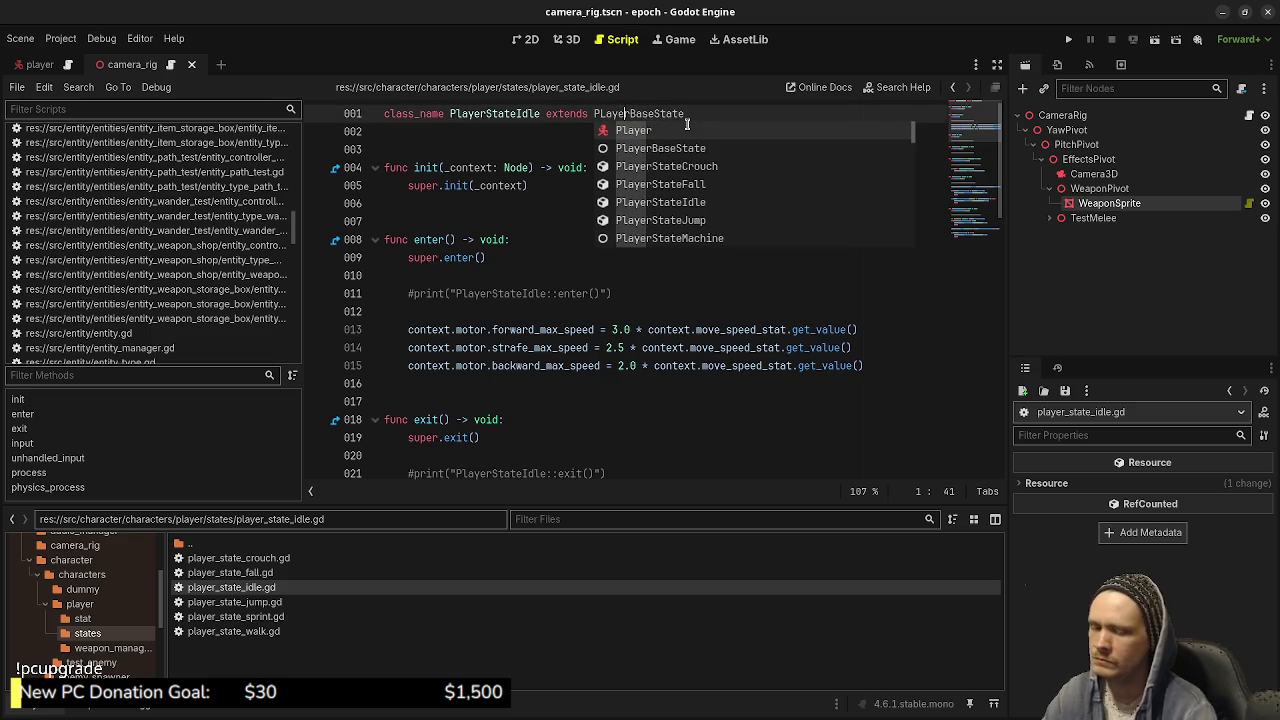
pyautogui.press('BackSpace')
pyautogui.write('l')
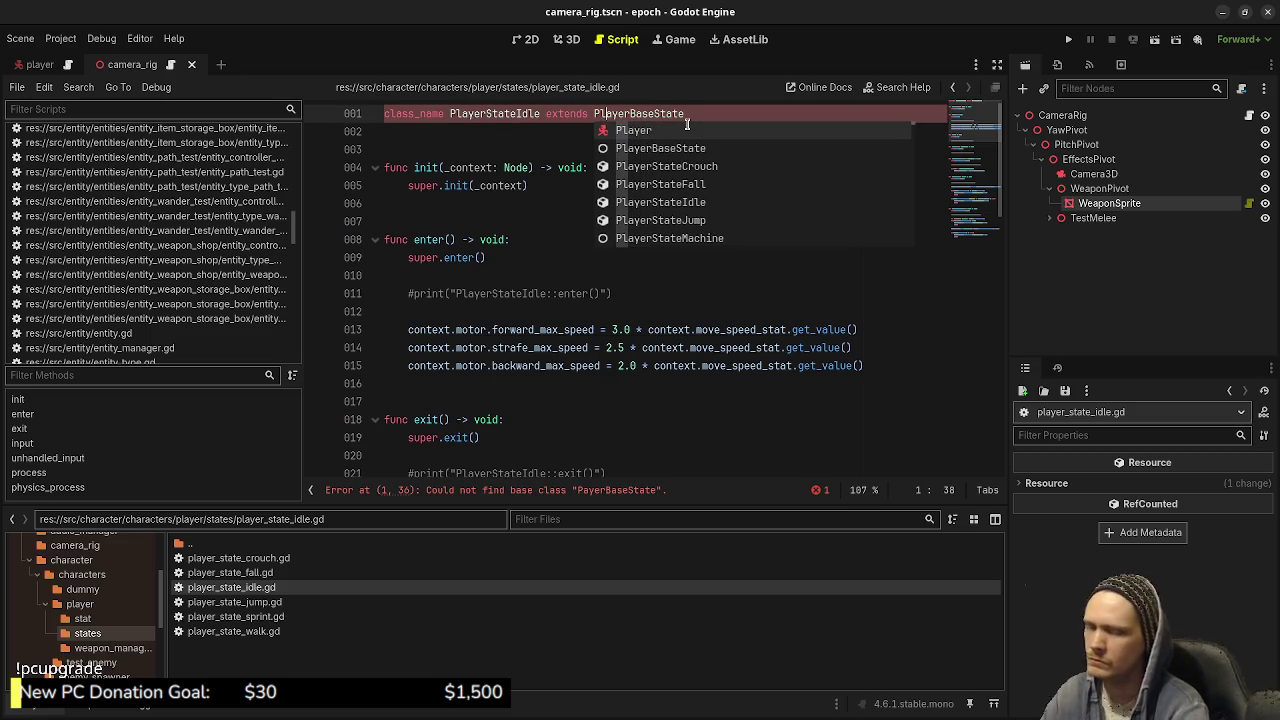
pyautogui.hotkey('ctrl', 's')
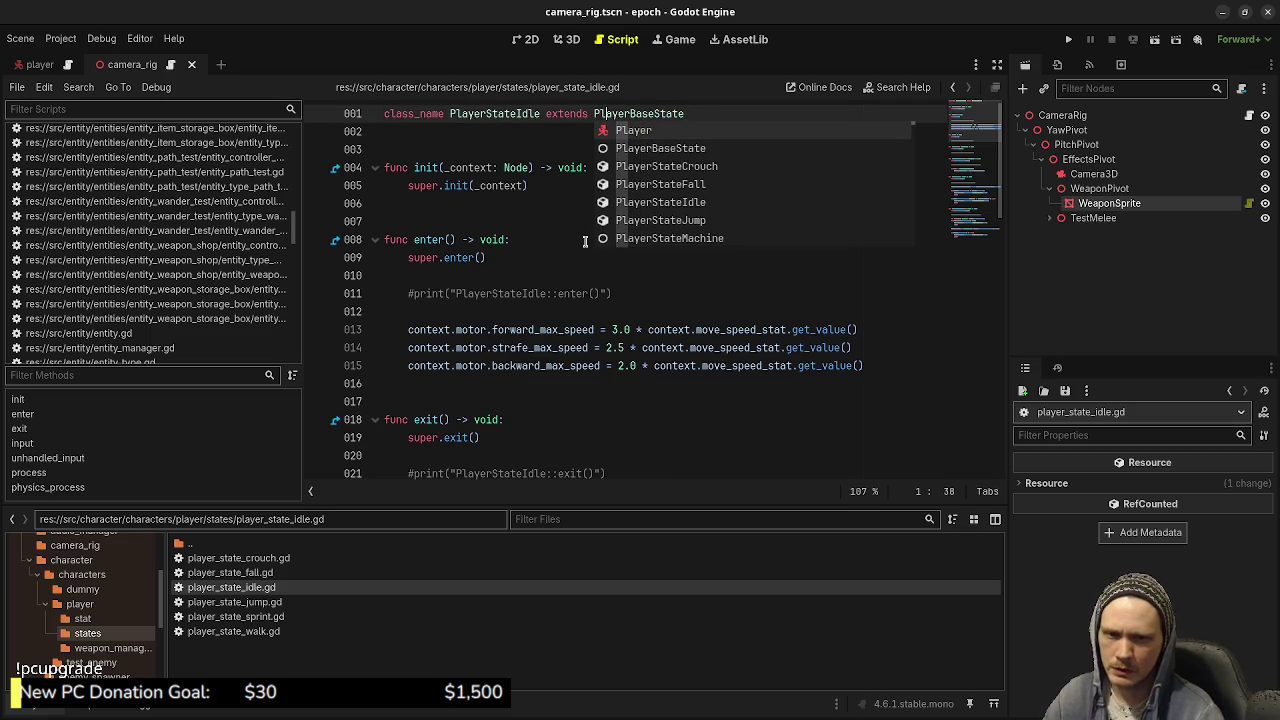
pyautogui.click(570, 240)
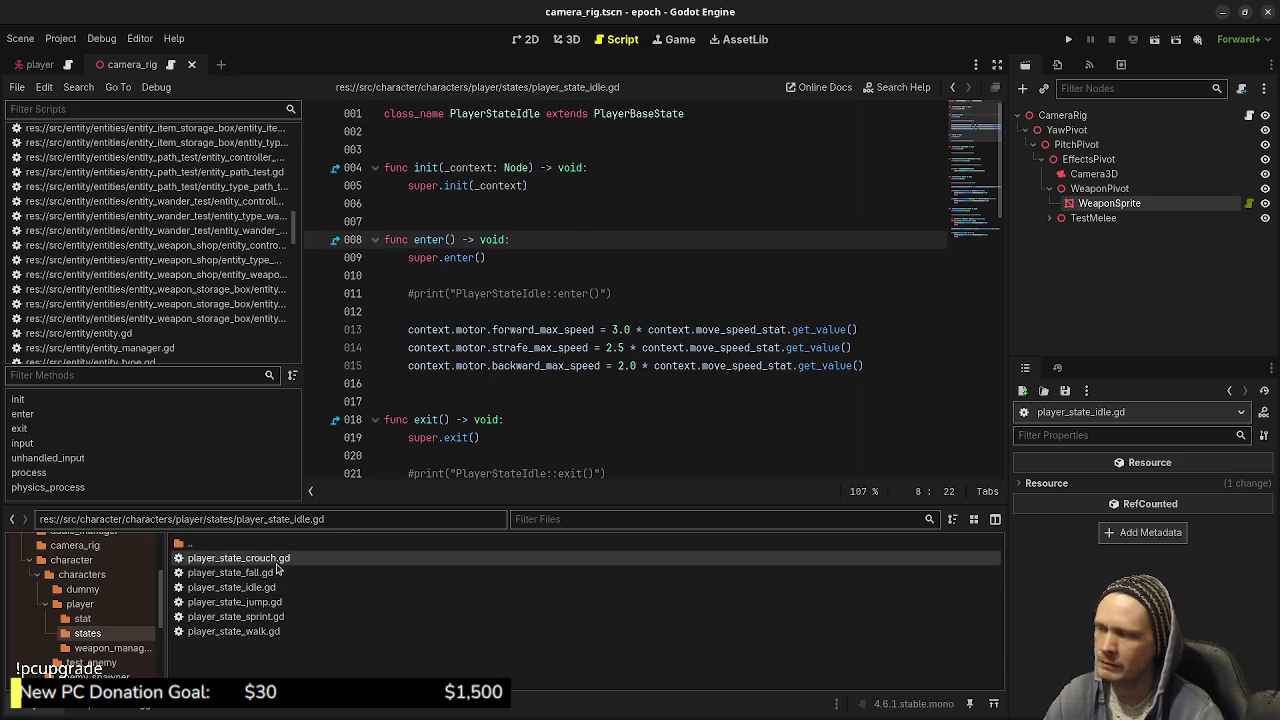
# - Make the crouch and fall state scripts extend PlayerBaseState and save both
pyautogui.doubleClick(238, 558)
pyautogui.scroll(5, 654, 250)
pyautogui.scroll(6, 654, 250)
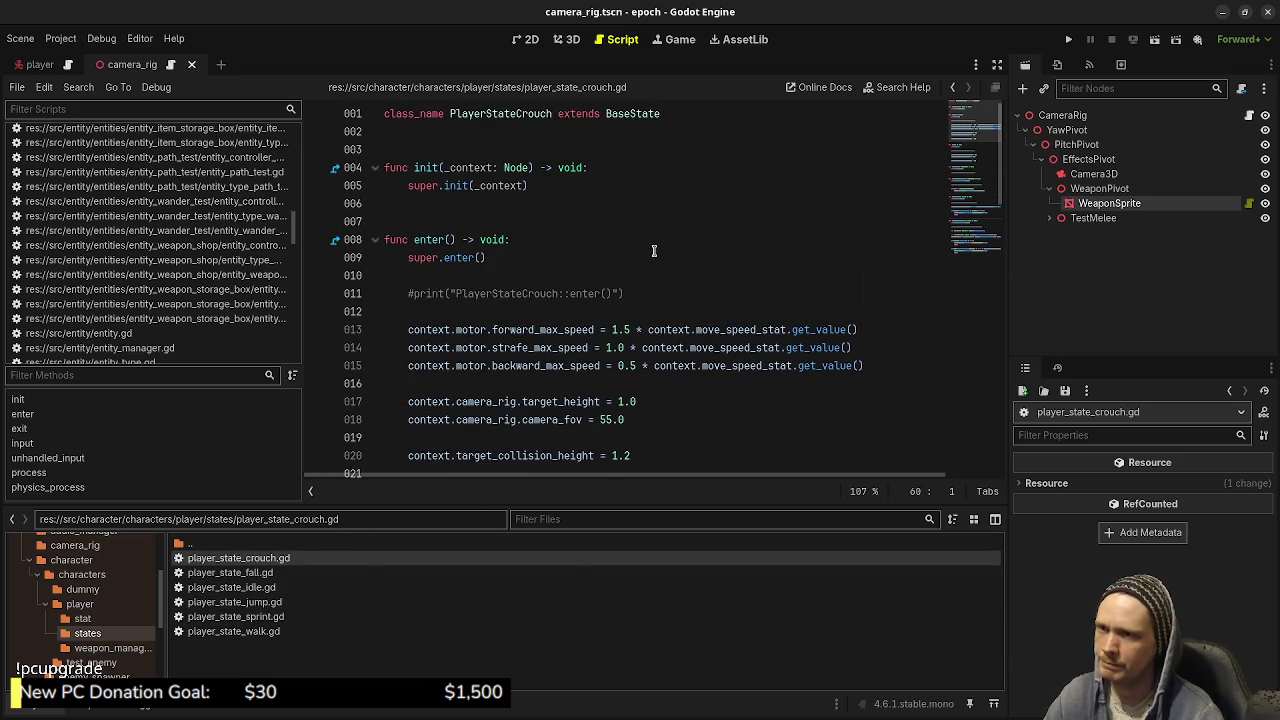
pyautogui.click(604, 106)
pyautogui.write('Player')
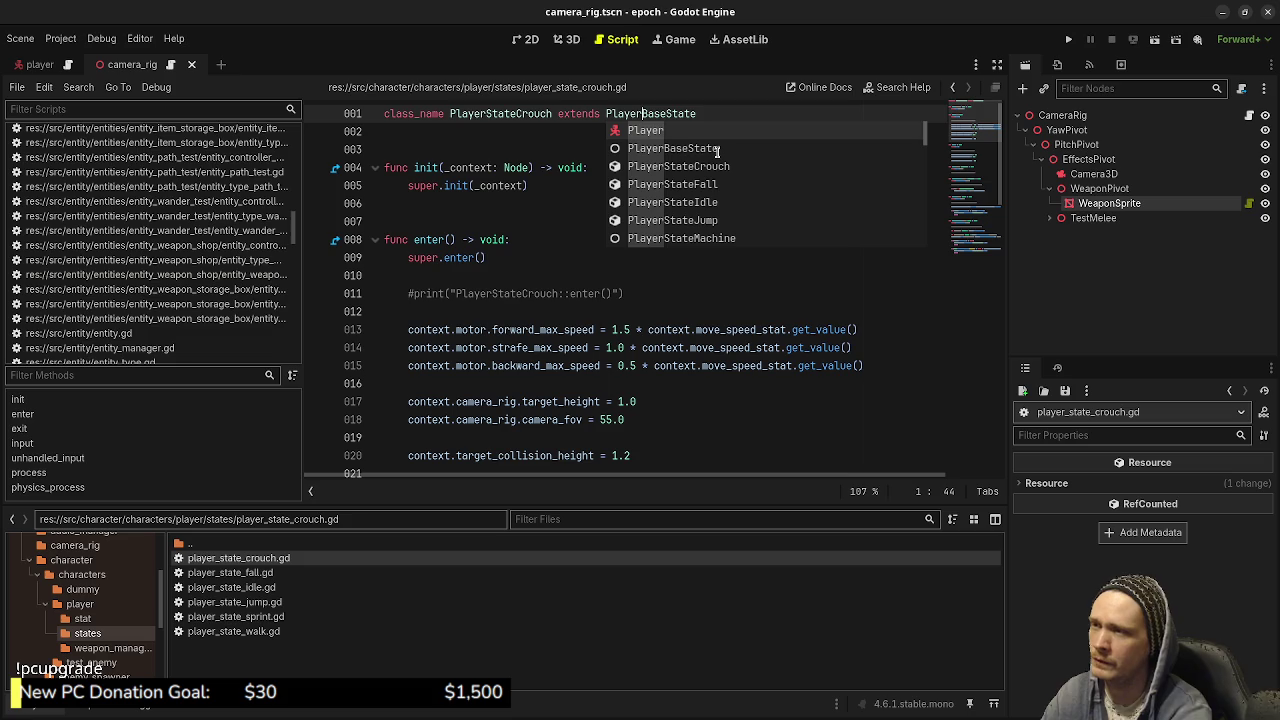
pyautogui.click(555, 257)
pyautogui.hotkey('ctrl', 's')
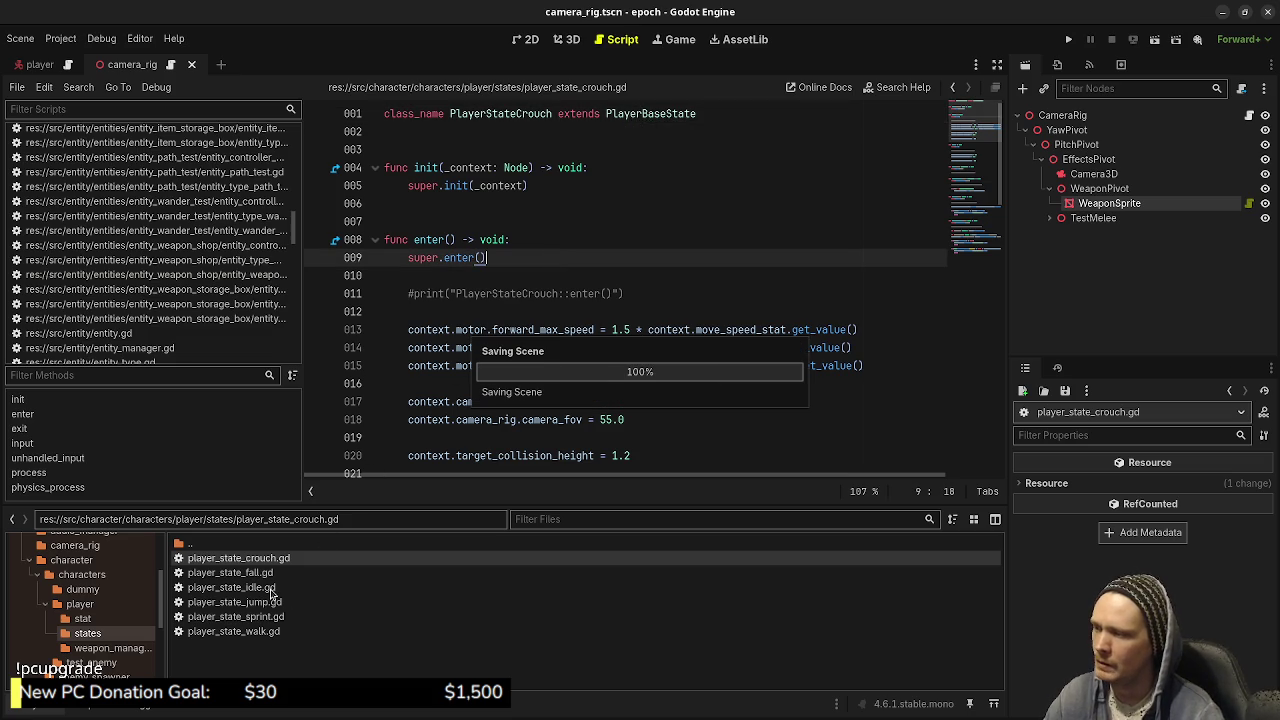
pyautogui.doubleClick(262, 573)
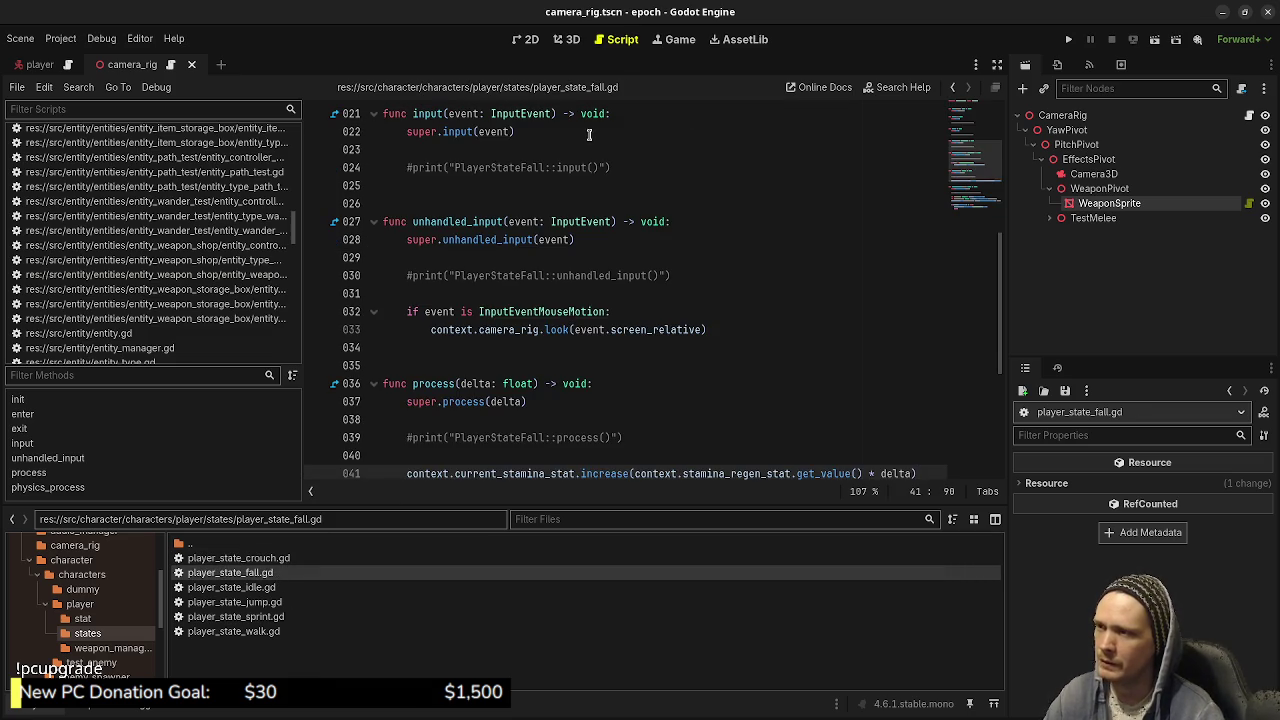
pyautogui.scroll(7, 600, 180)
pyautogui.click(590, 116)
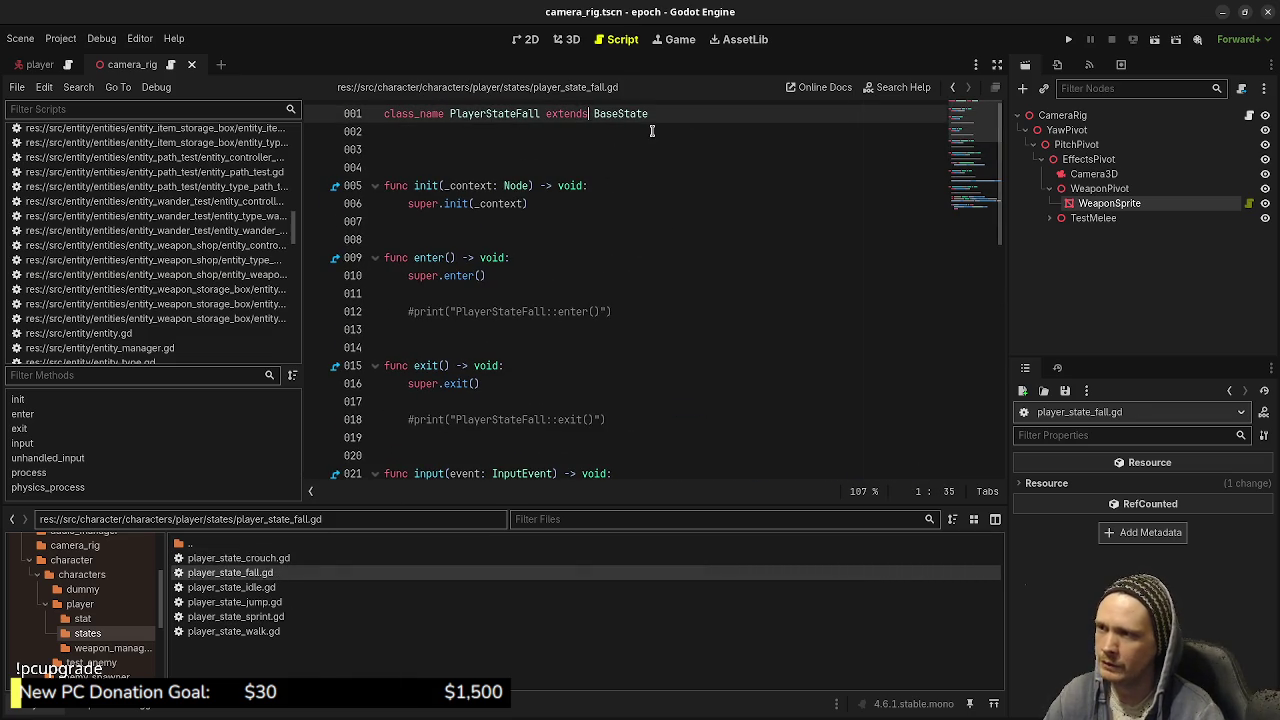
pyautogui.write('Player')
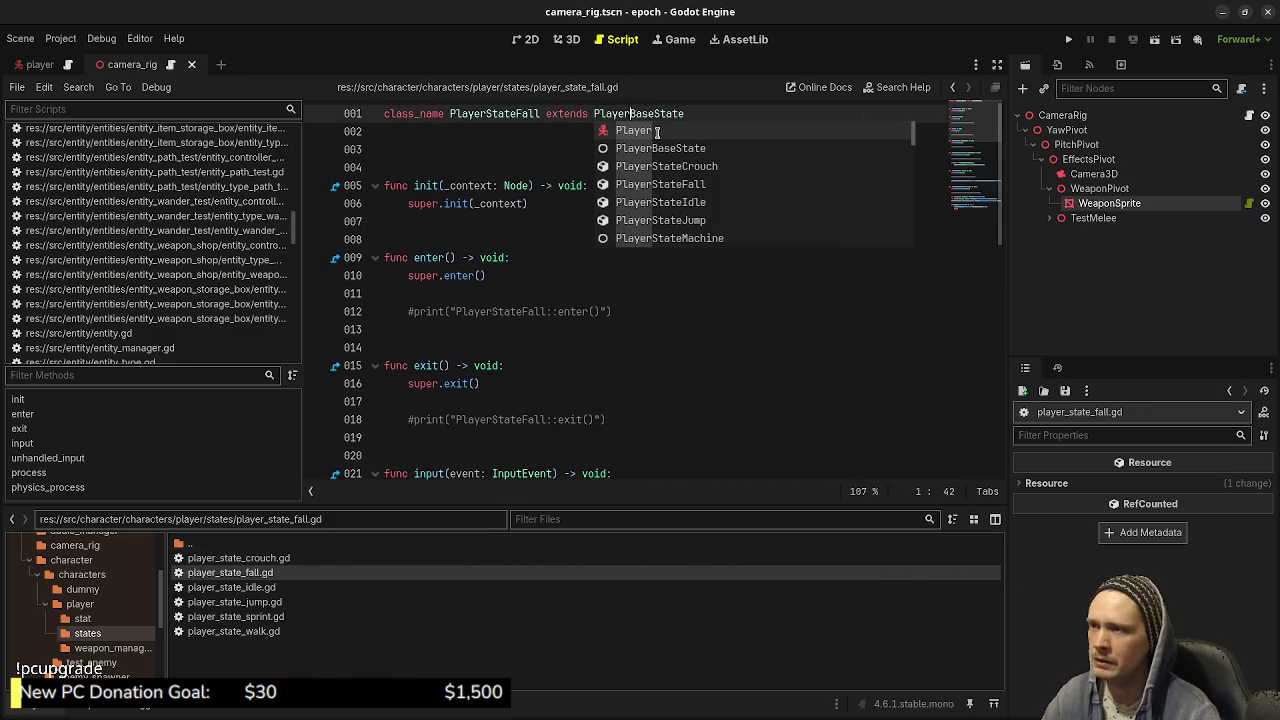
pyautogui.click(579, 253)
pyautogui.hotkey('ctrl', 's')
# - Make the jump and sprint state scripts extend PlayerBaseState and save both
pyautogui.doubleClick(266, 590)
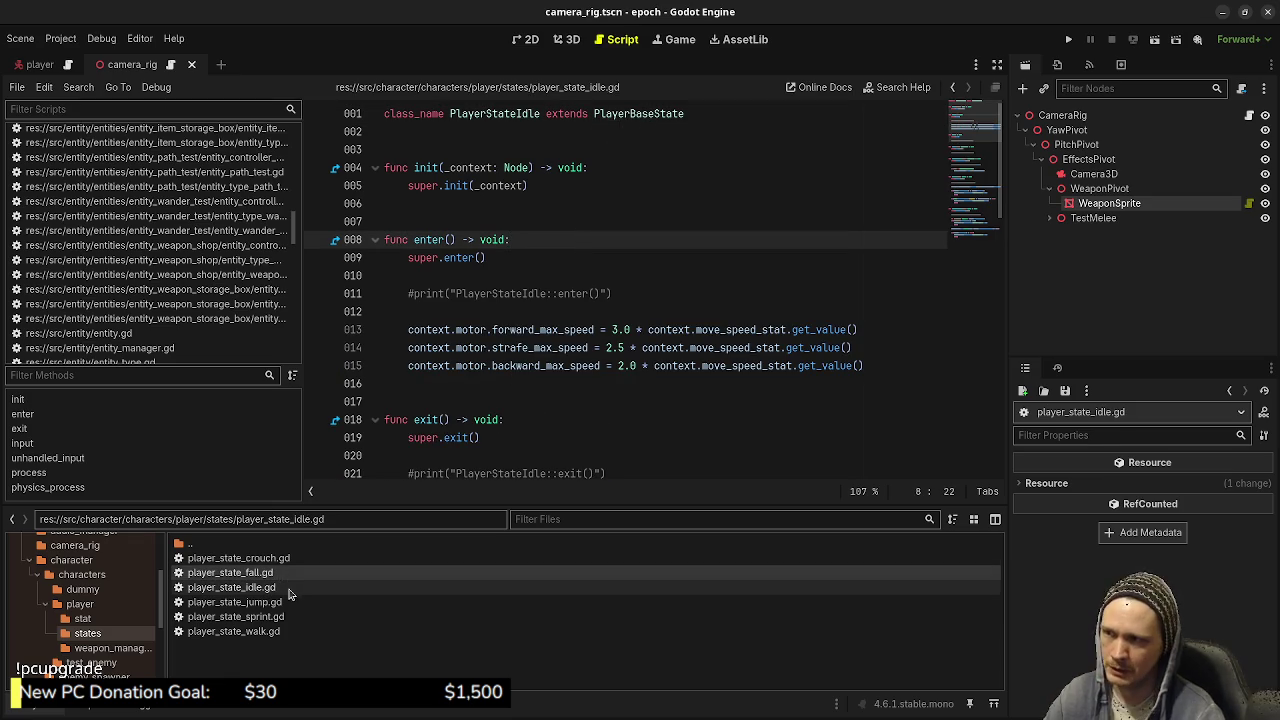
pyautogui.doubleClick(287, 602)
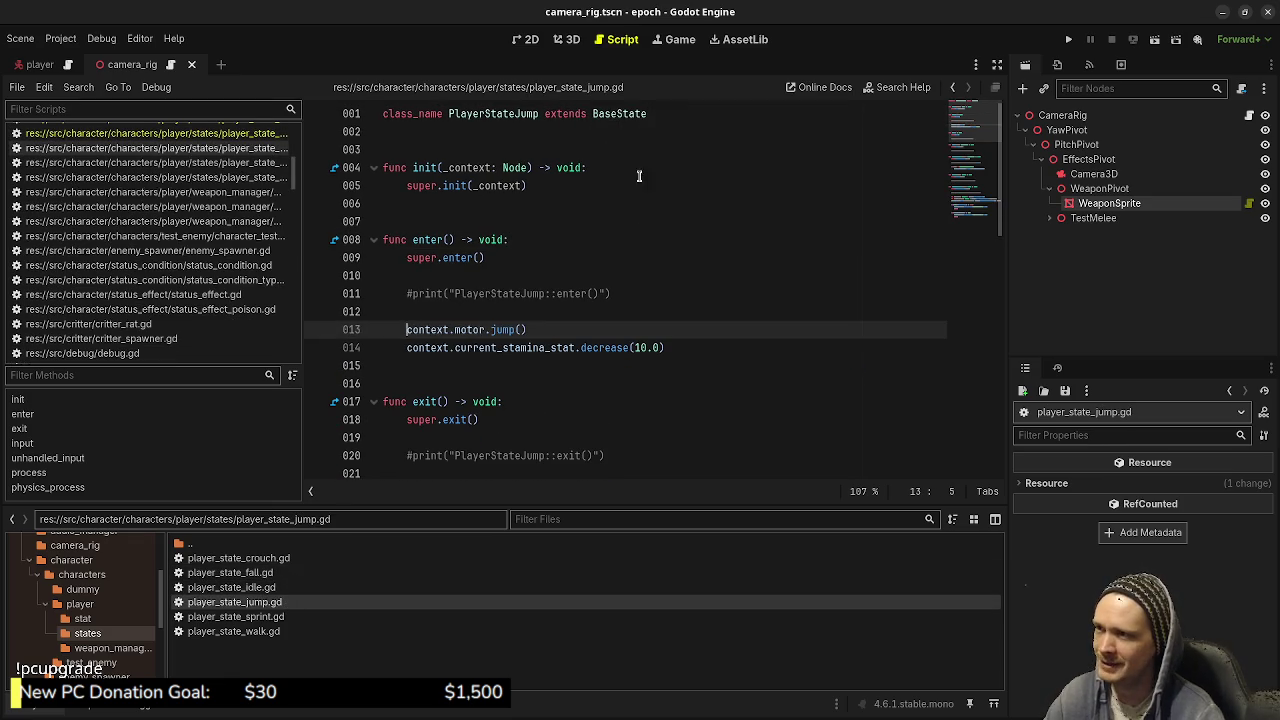
pyautogui.click(594, 113)
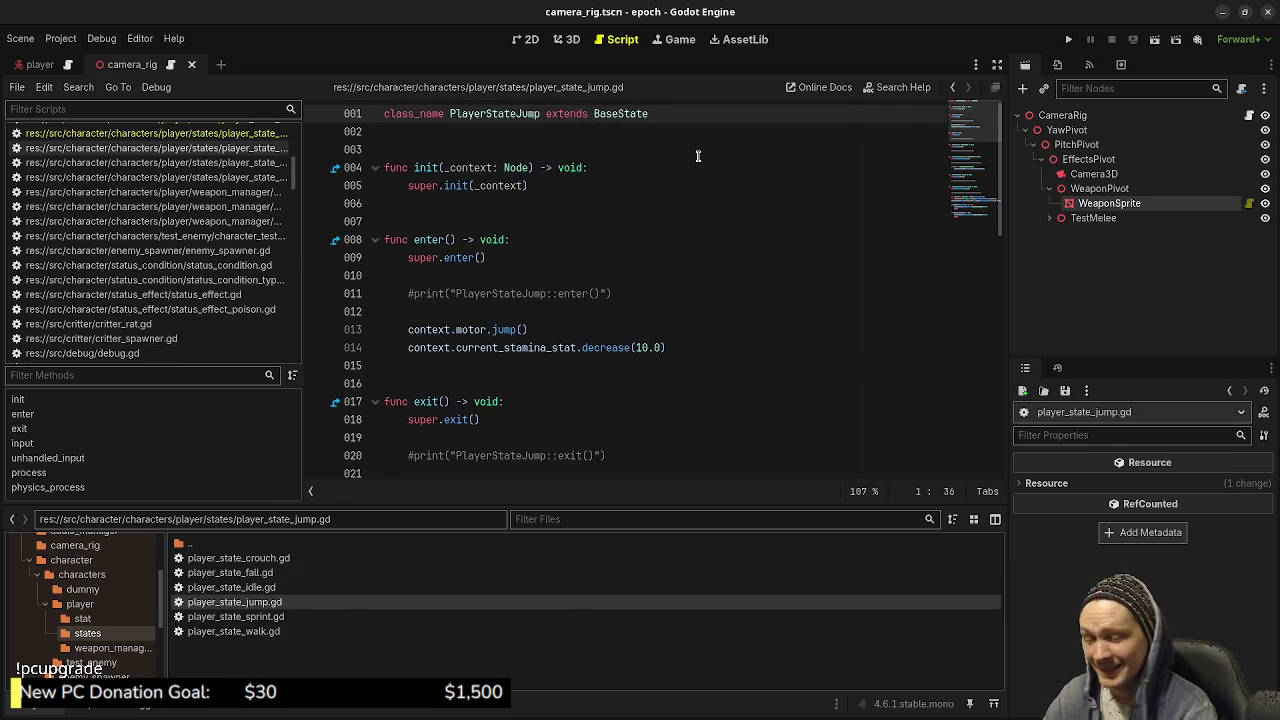
pyautogui.write('Player')
pyautogui.click(572, 330)
pyautogui.hotkey('ctrl', 's')
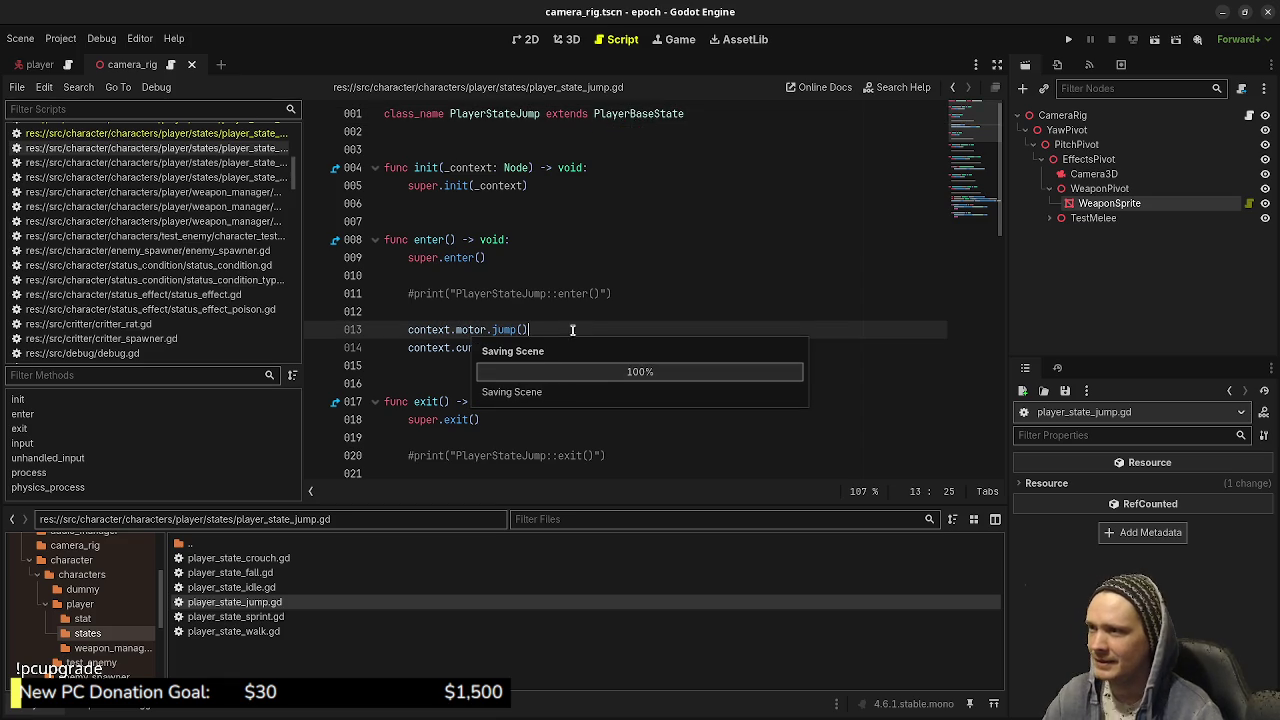
pyautogui.doubleClick(278, 617)
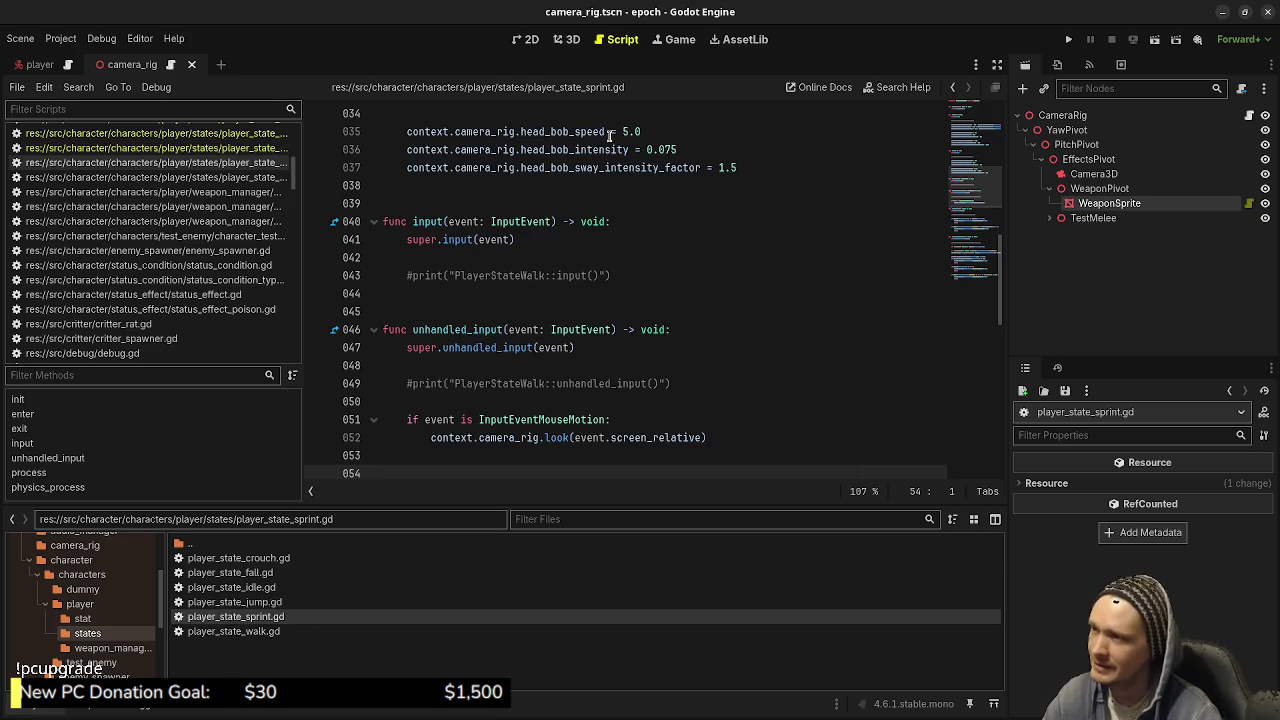
pyautogui.scroll(10, 737, 175)
pyautogui.scroll(1, 930, 180)
pyautogui.click(621, 117)
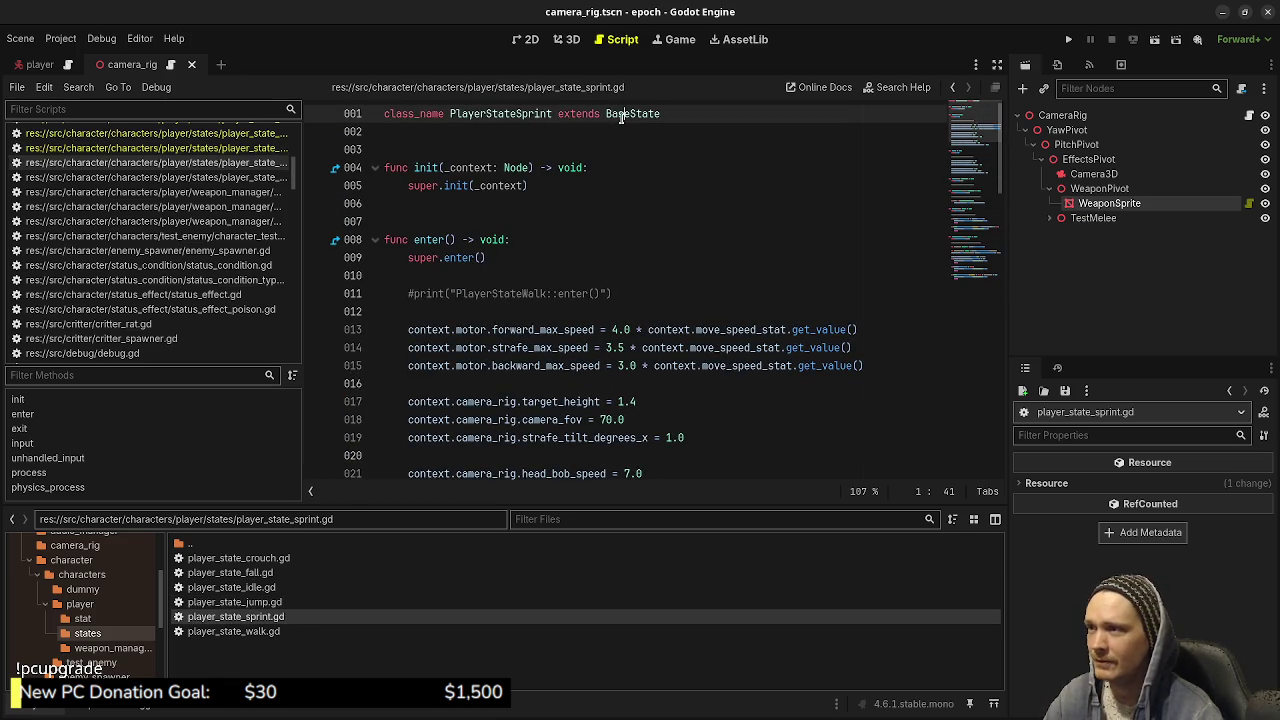
pyautogui.write('Player')
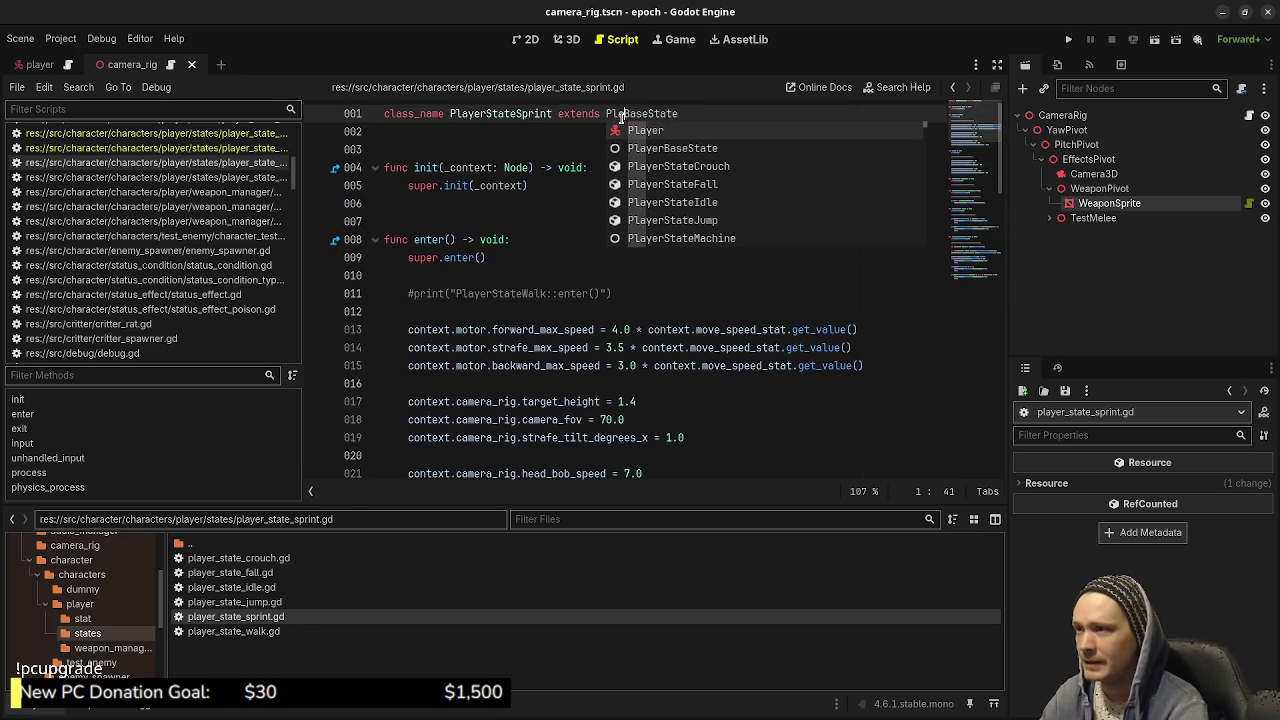
pyautogui.click(485, 204)
pyautogui.hotkey('ctrl', 's')
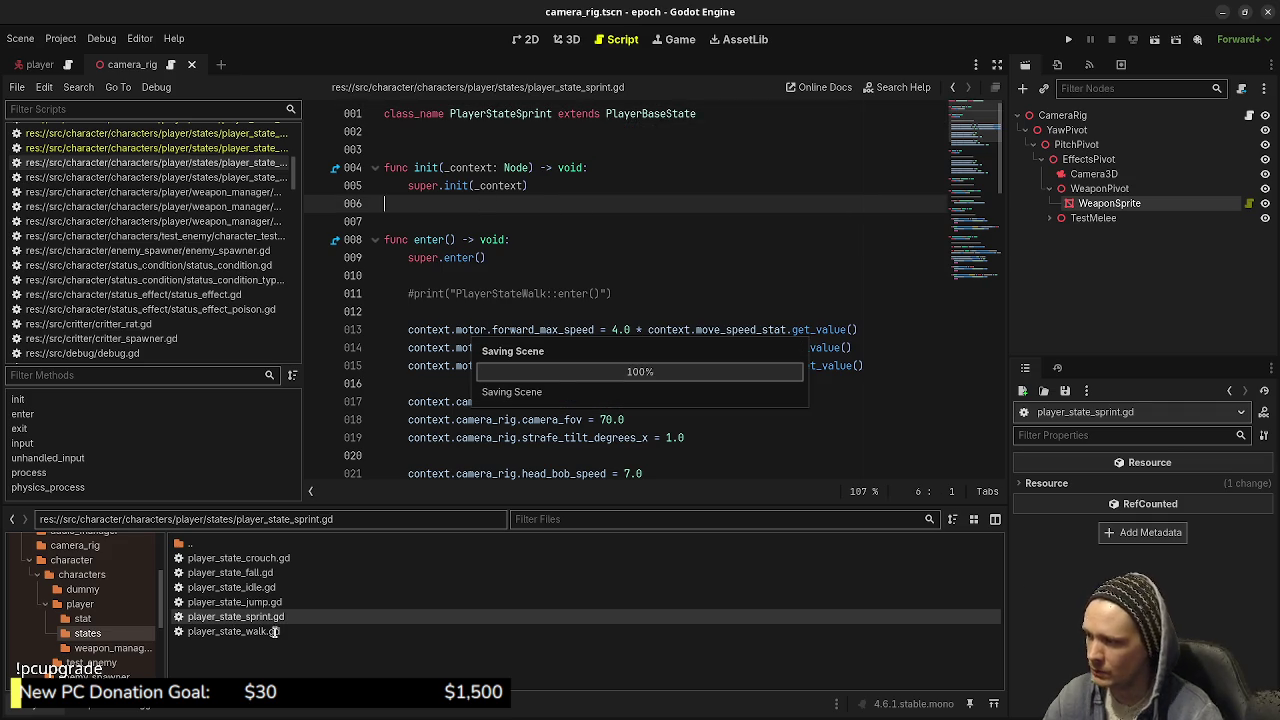
# - Make player_state_walk.gd extend PlayerBaseState, save it, and run the project with F5
pyautogui.doubleClick(274, 632)
pyautogui.click(570, 148)
pyautogui.scroll(7, 596, 130)
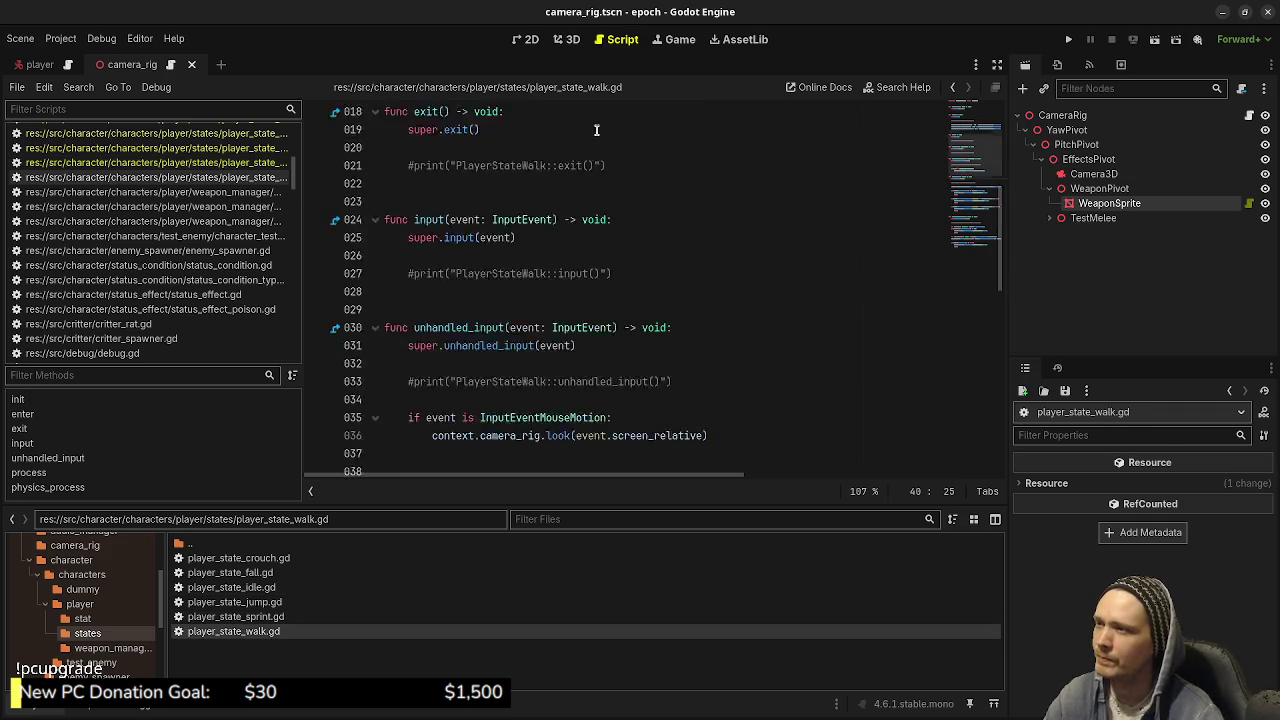
pyautogui.scroll(6, 596, 130)
pyautogui.click(607, 107)
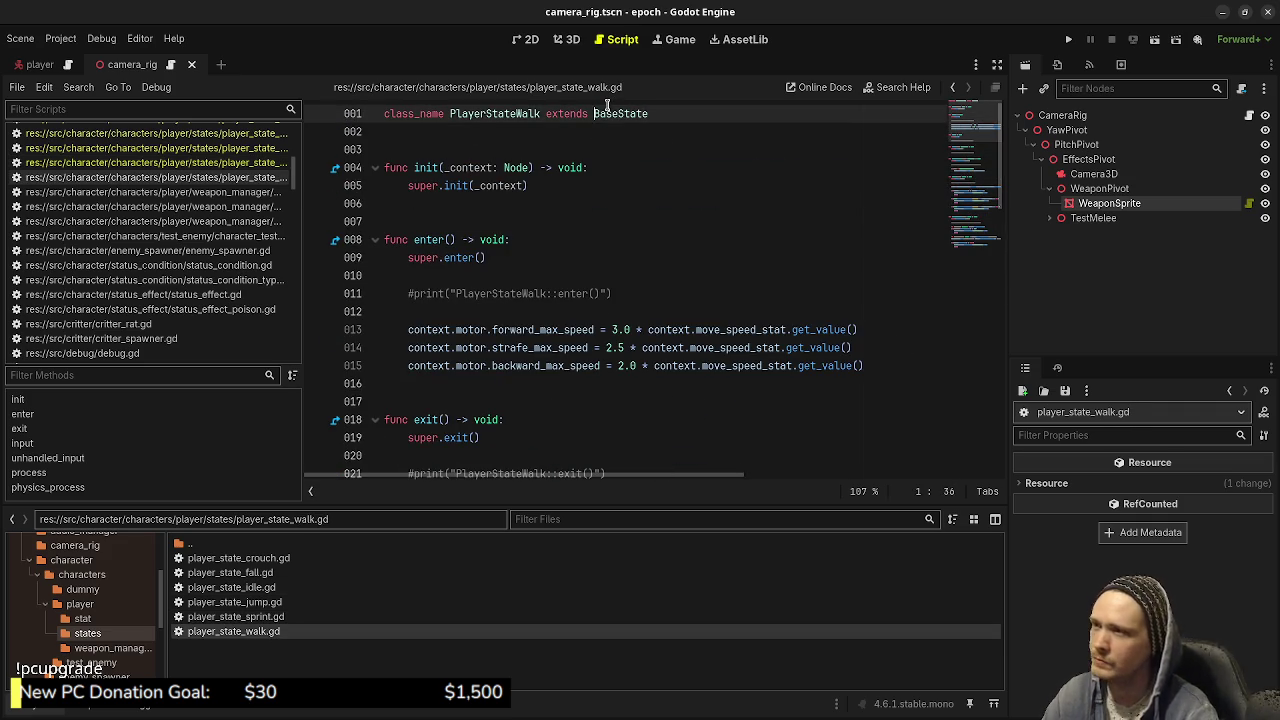
pyautogui.write('Player')
pyautogui.hotkey('ctrl', 's')
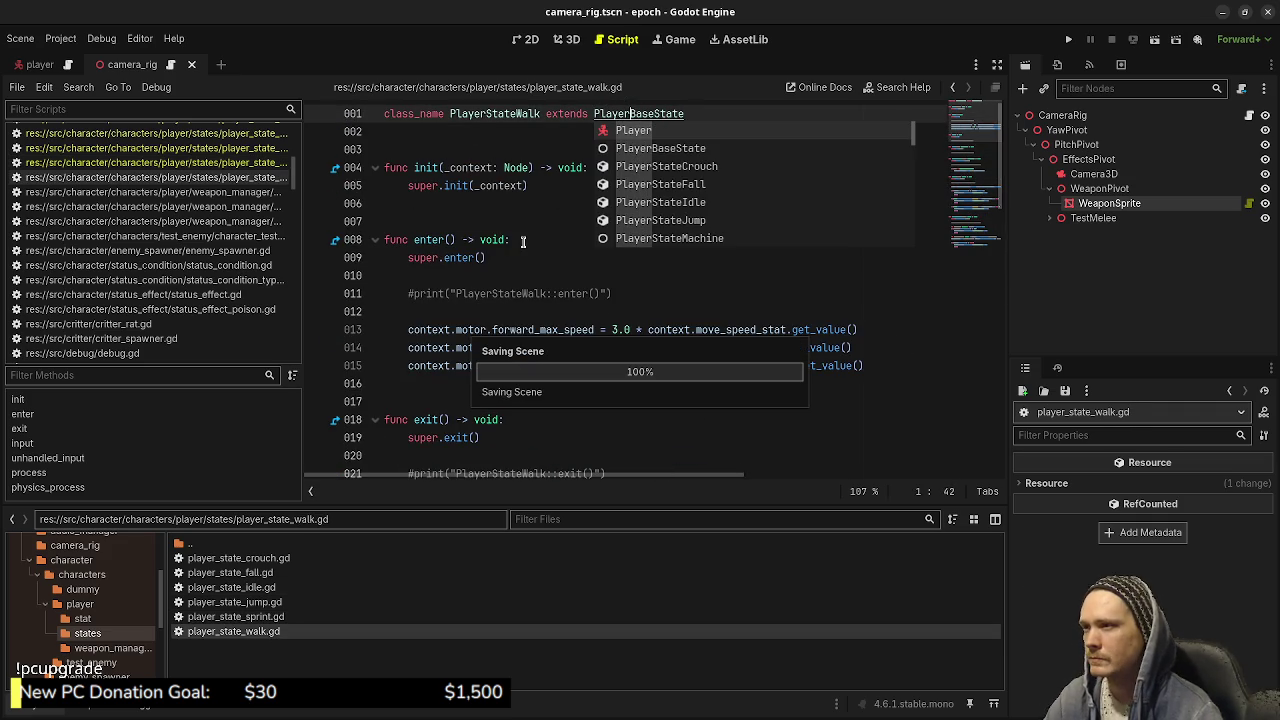
pyautogui.click(522, 218)
pyautogui.press('F5')
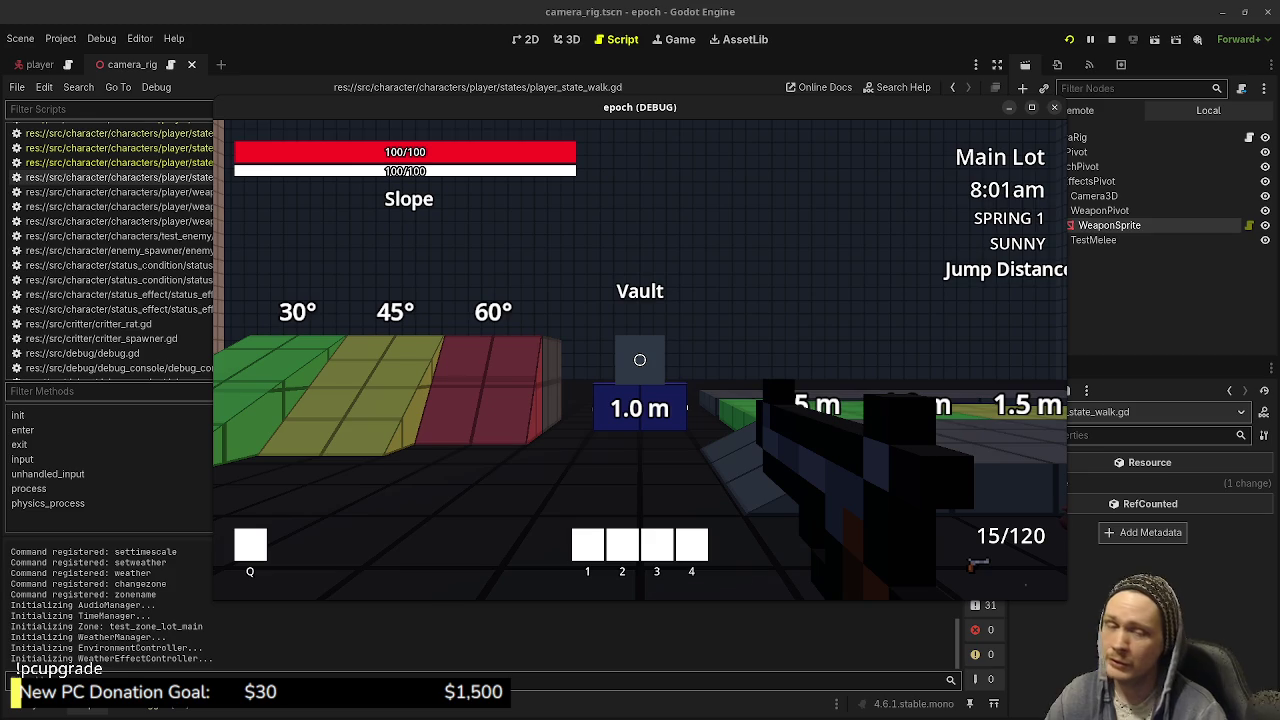
# - Walk the player with WASD past the ramps and shops toward the Vault and Jump Distance course
pyautogui.press('s')
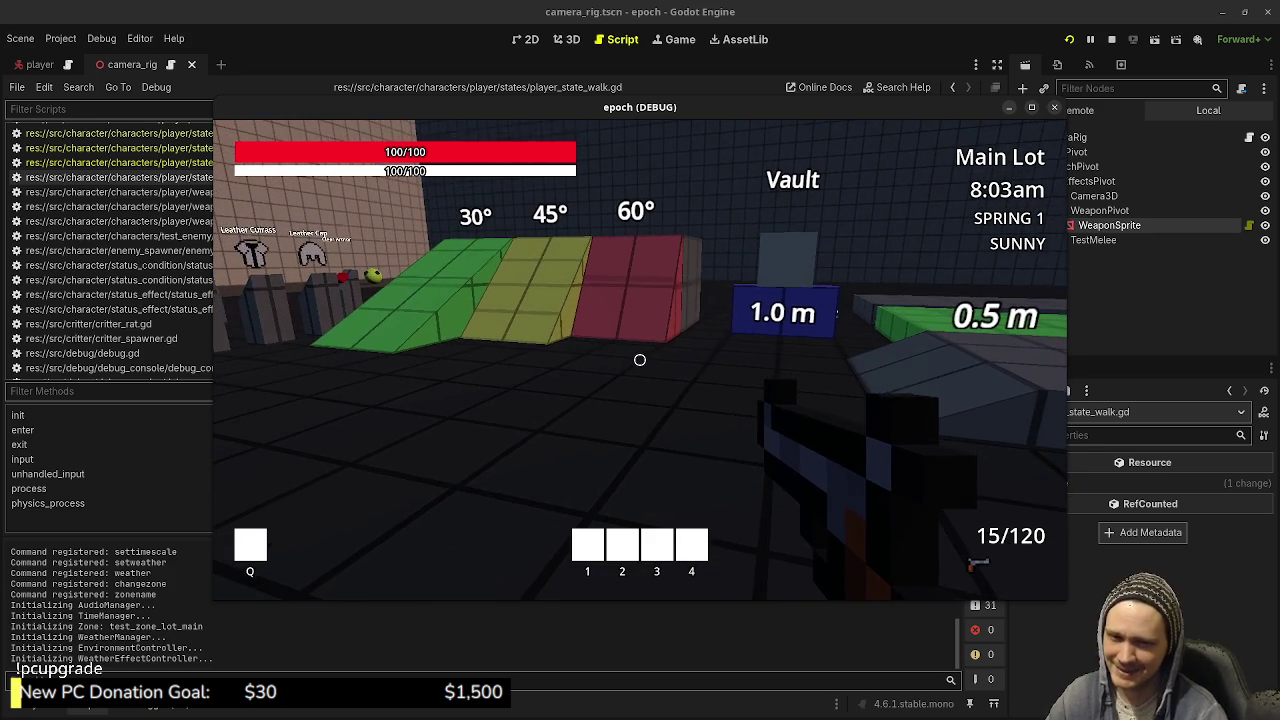
pyautogui.press('w')
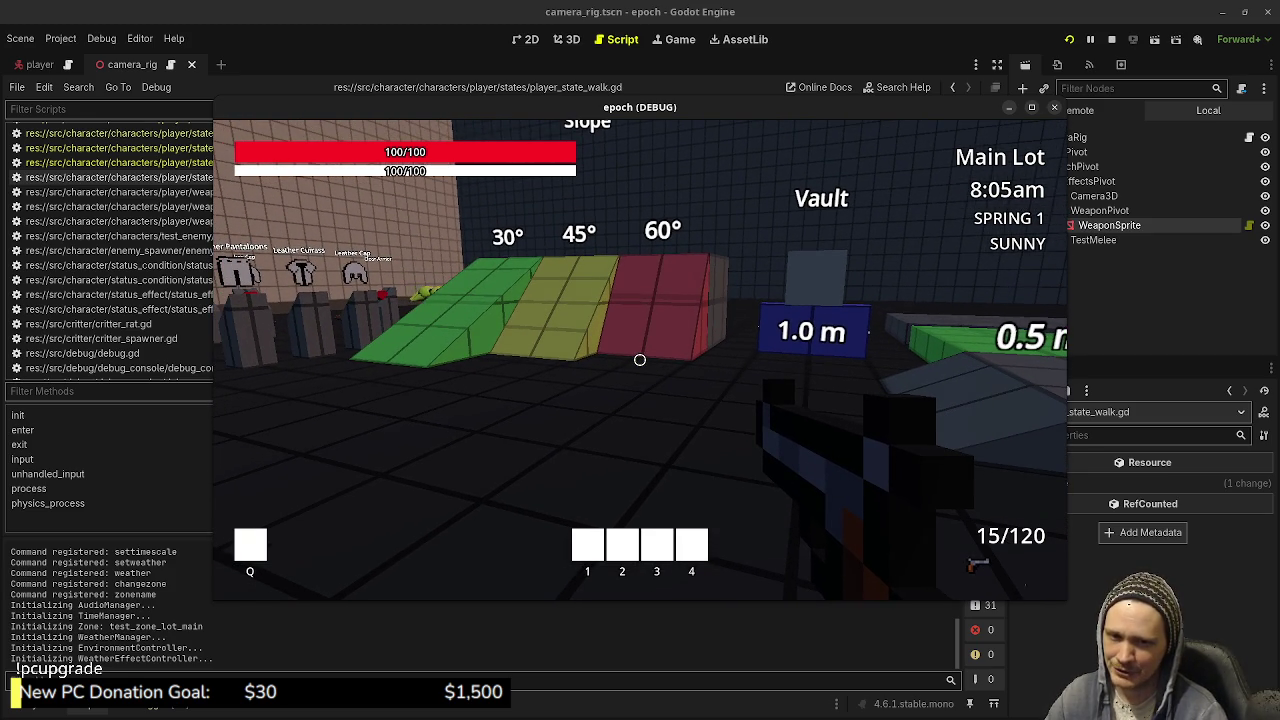
pyautogui.press('w')
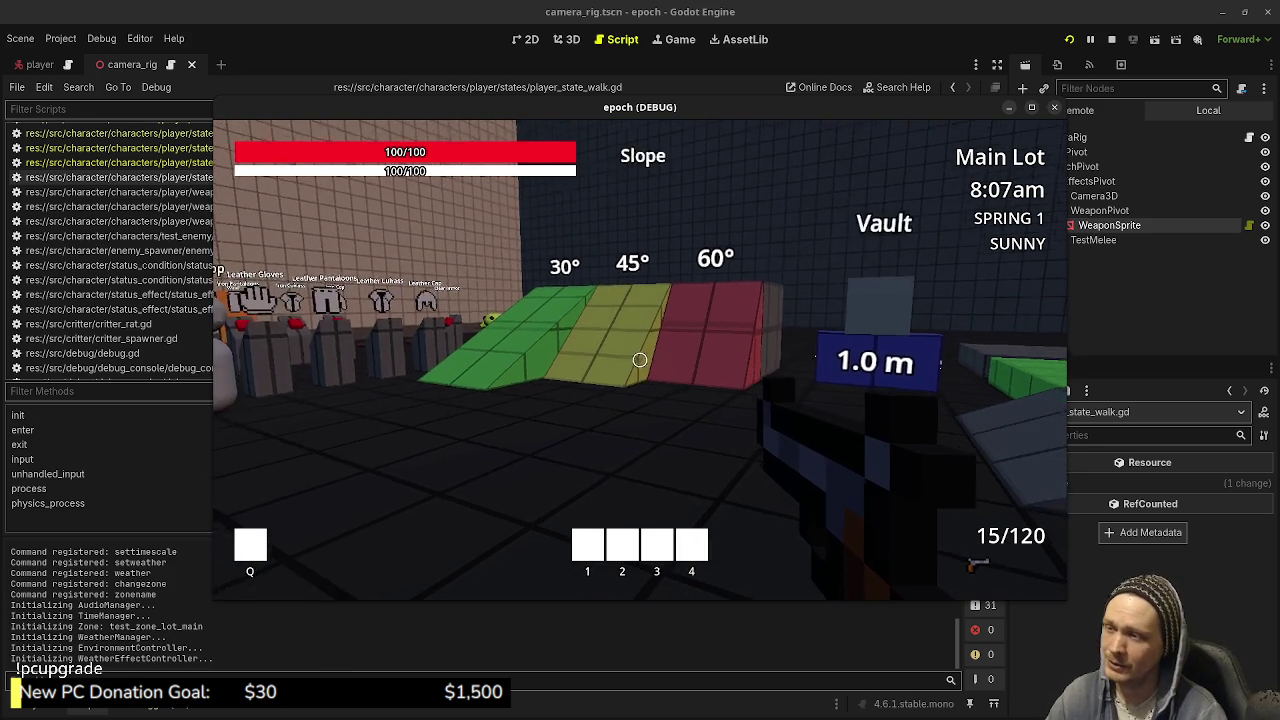
pyautogui.press('w')
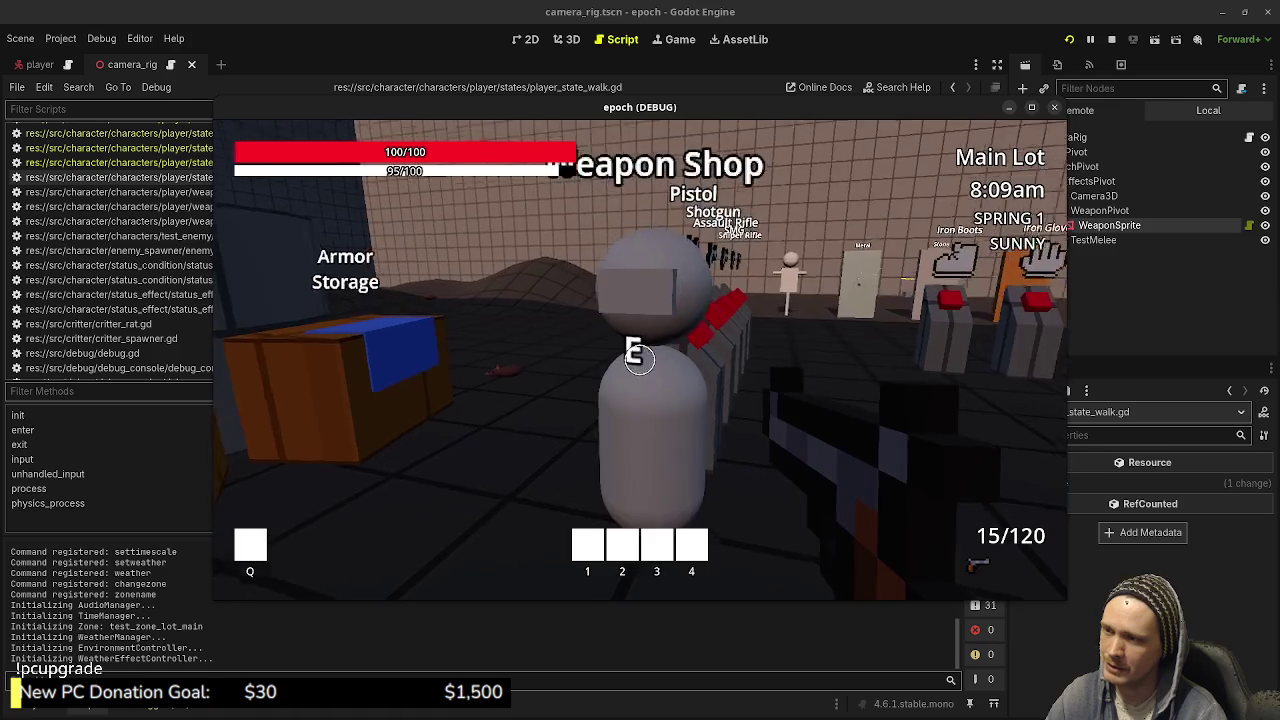
pyautogui.press('w')
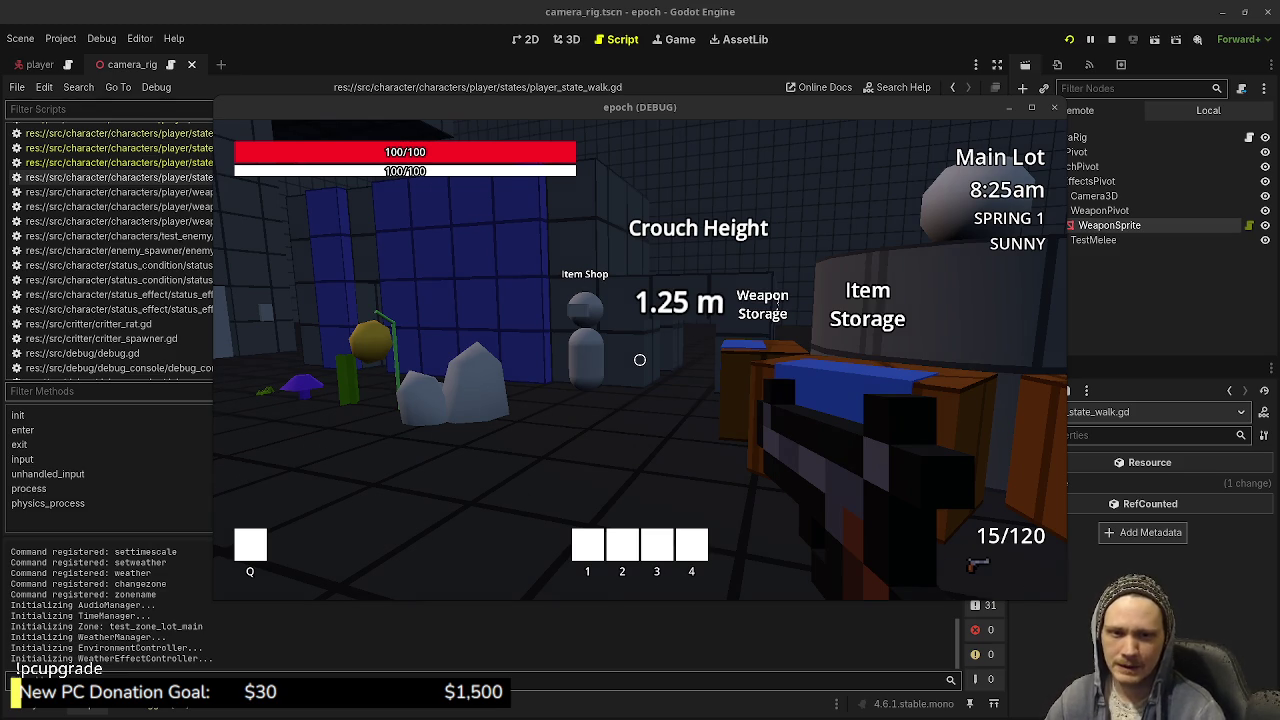
pyautogui.click(643, 446)
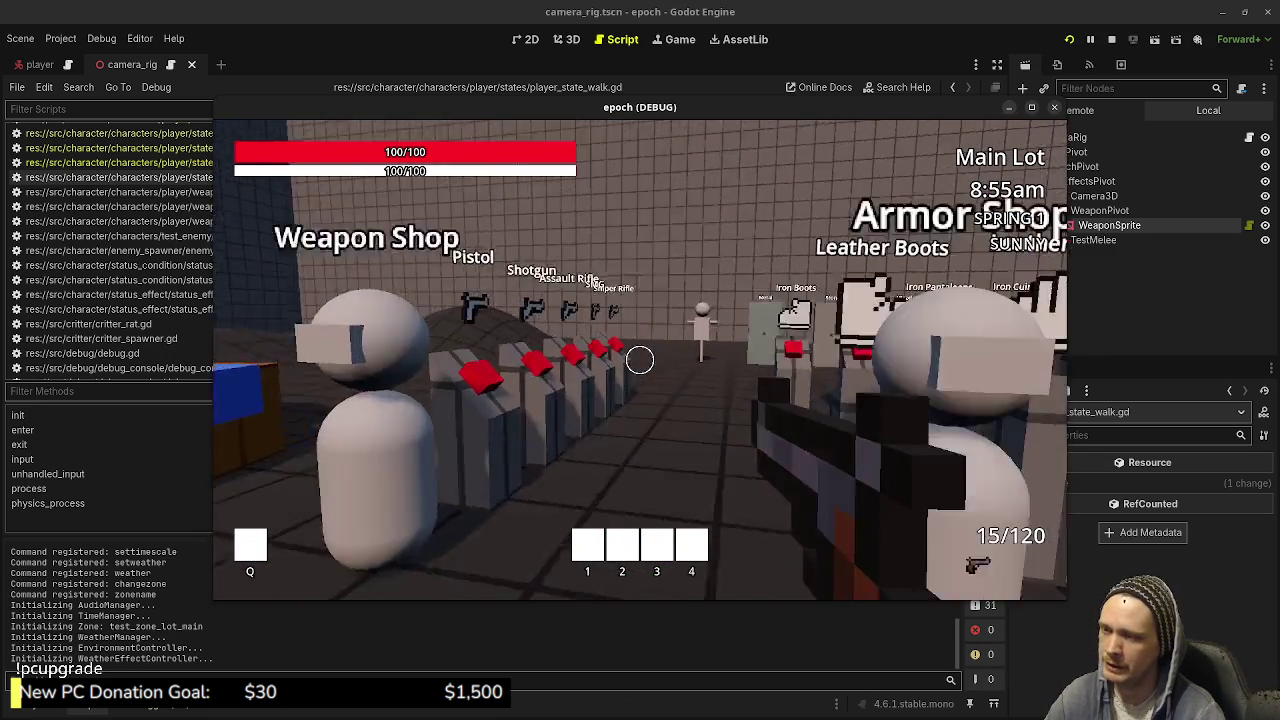
pyautogui.moveTo(640, 360)
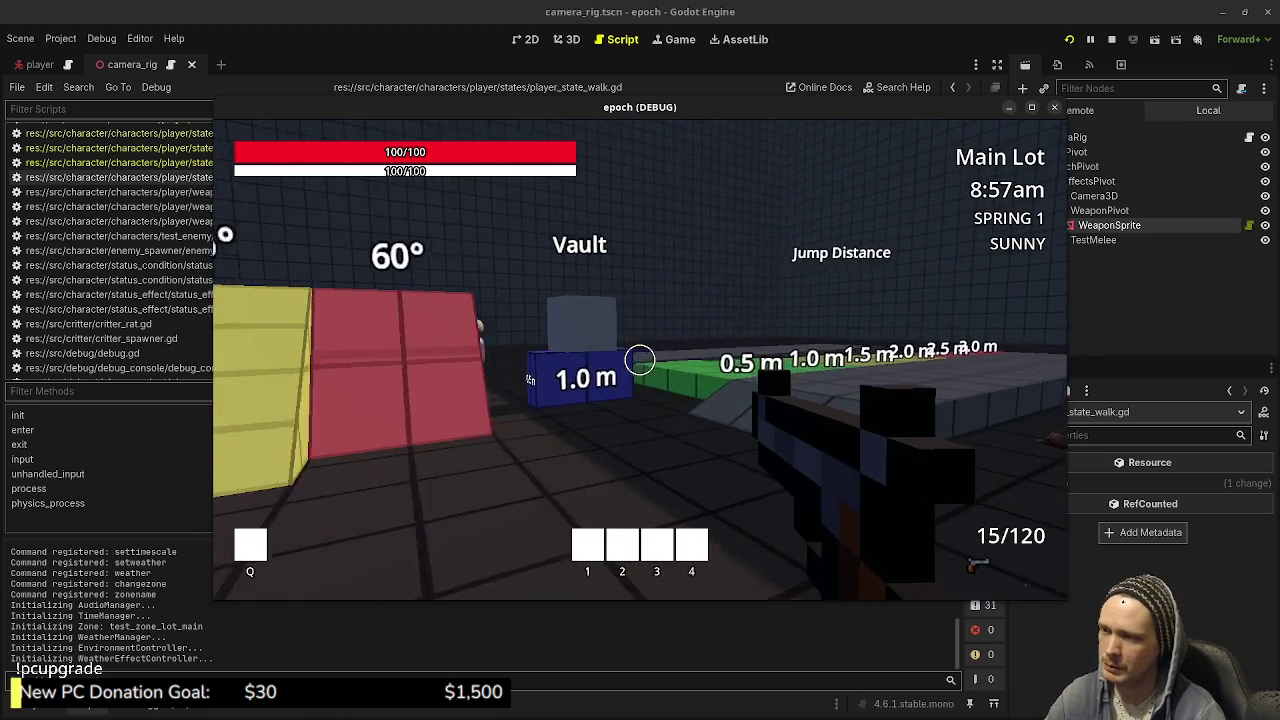
# - Toggle the stats panel, walk around, shoot the test enemies, and stop the running game
pyautogui.press('Tab')
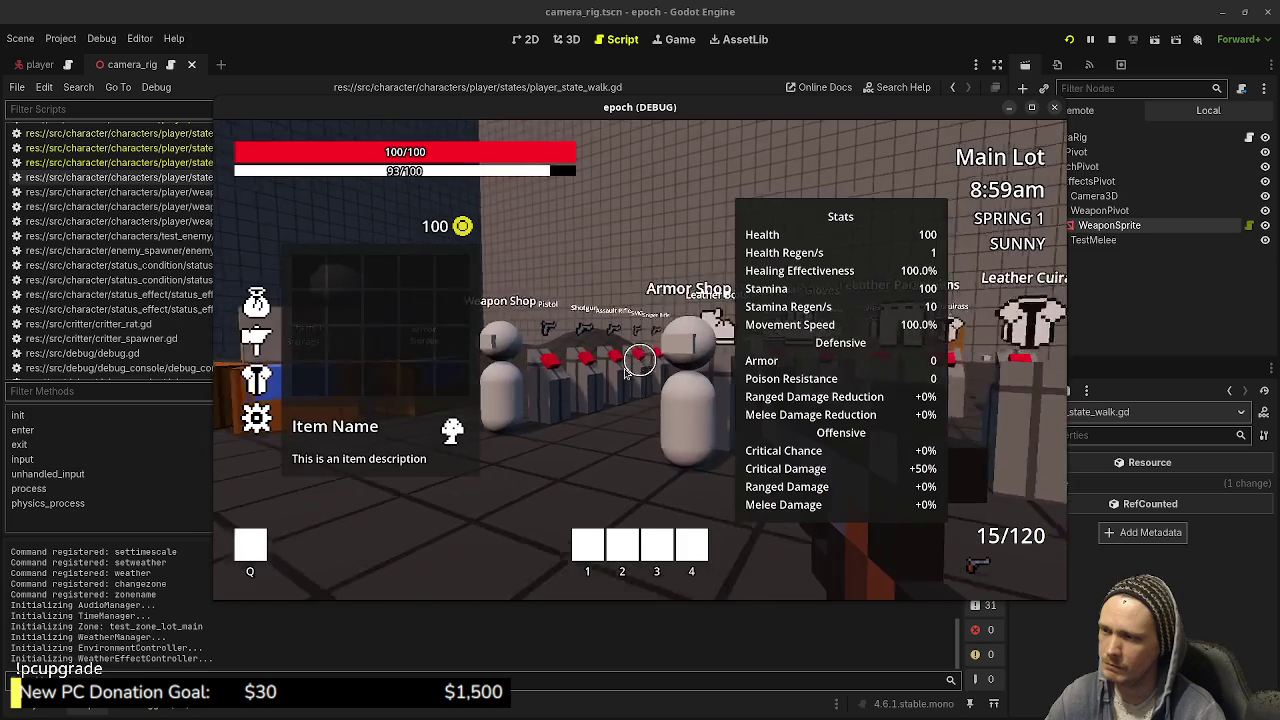
pyautogui.press('w')
pyautogui.press('Tab')
pyautogui.press('w')
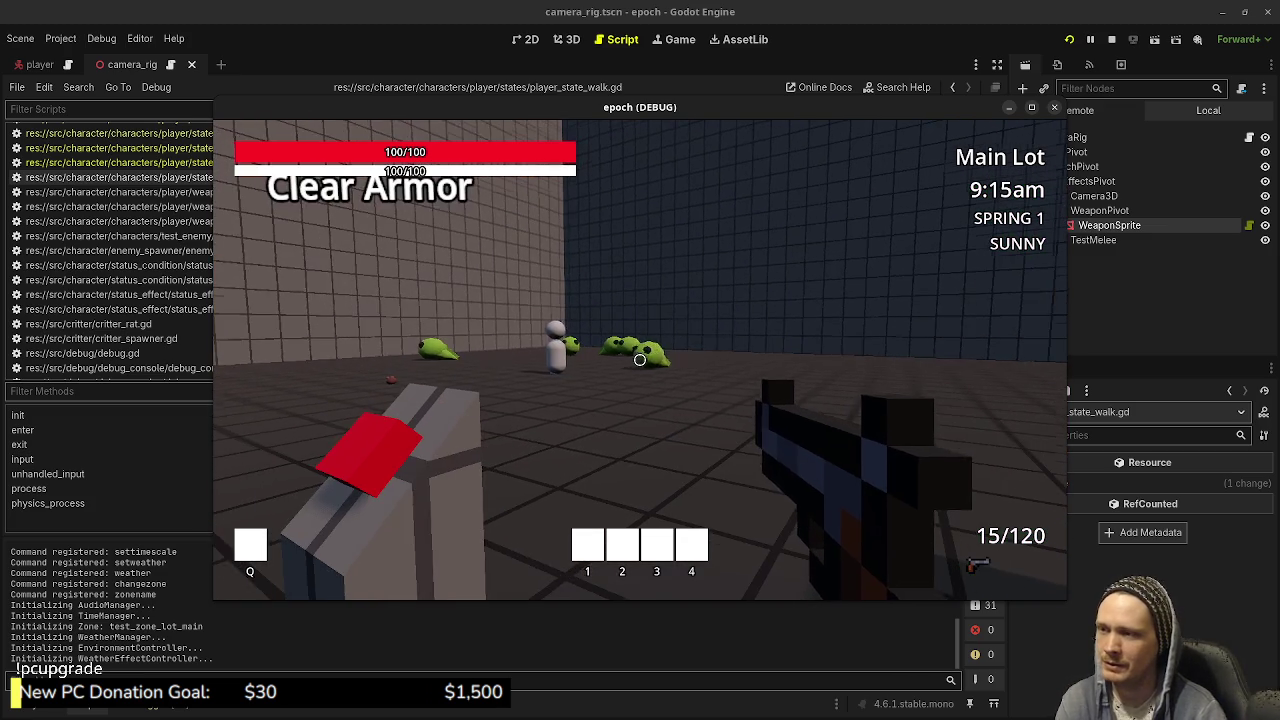
pyautogui.click(640, 360)
pyautogui.press('w')
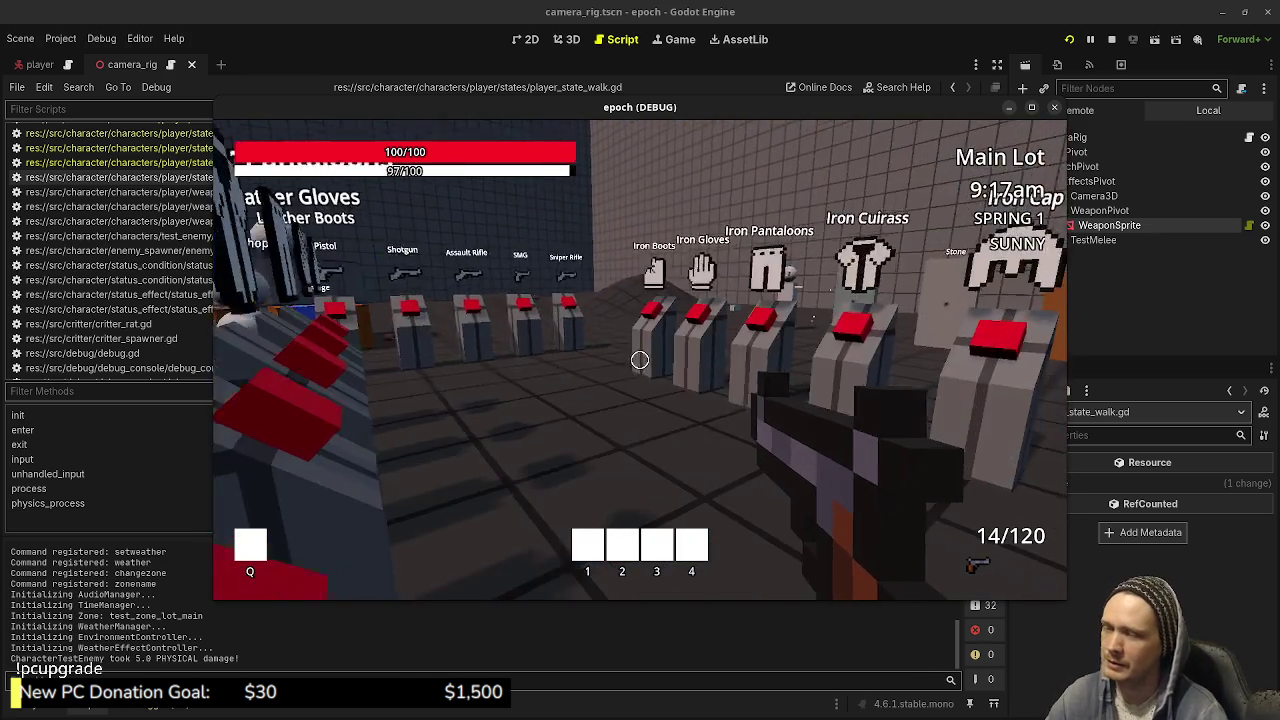
pyautogui.press('w')
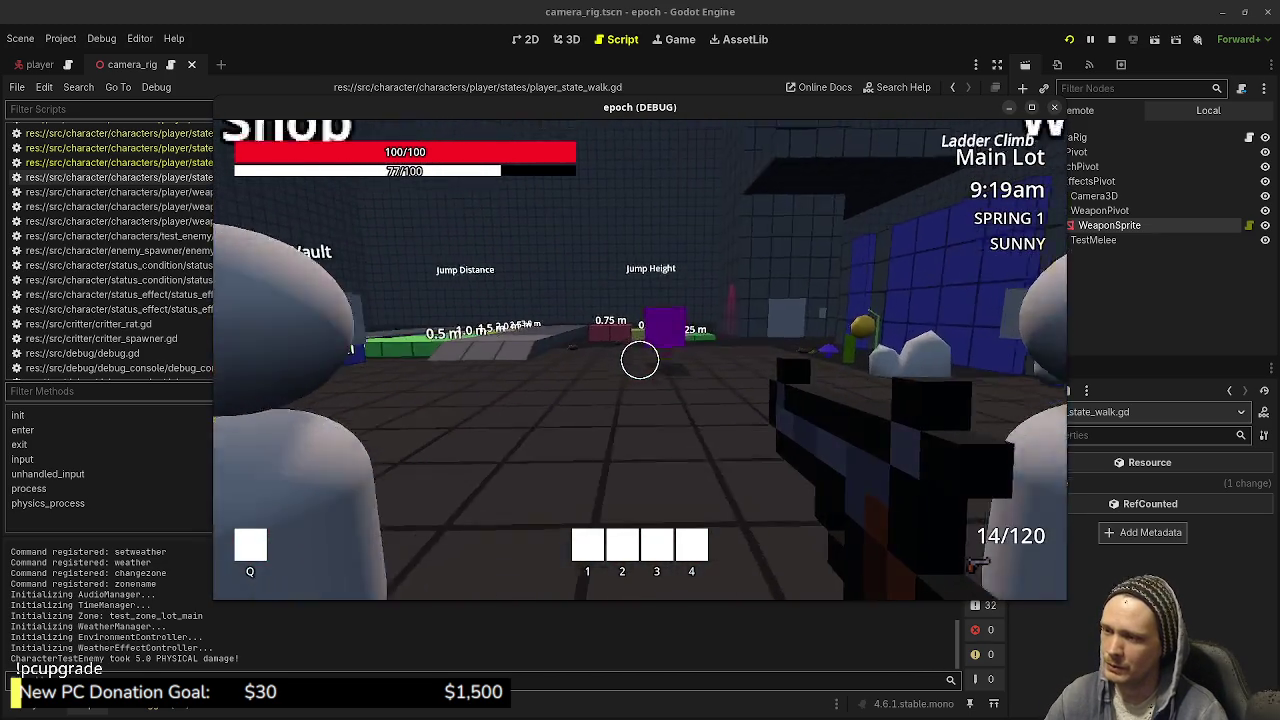
pyautogui.press('w')
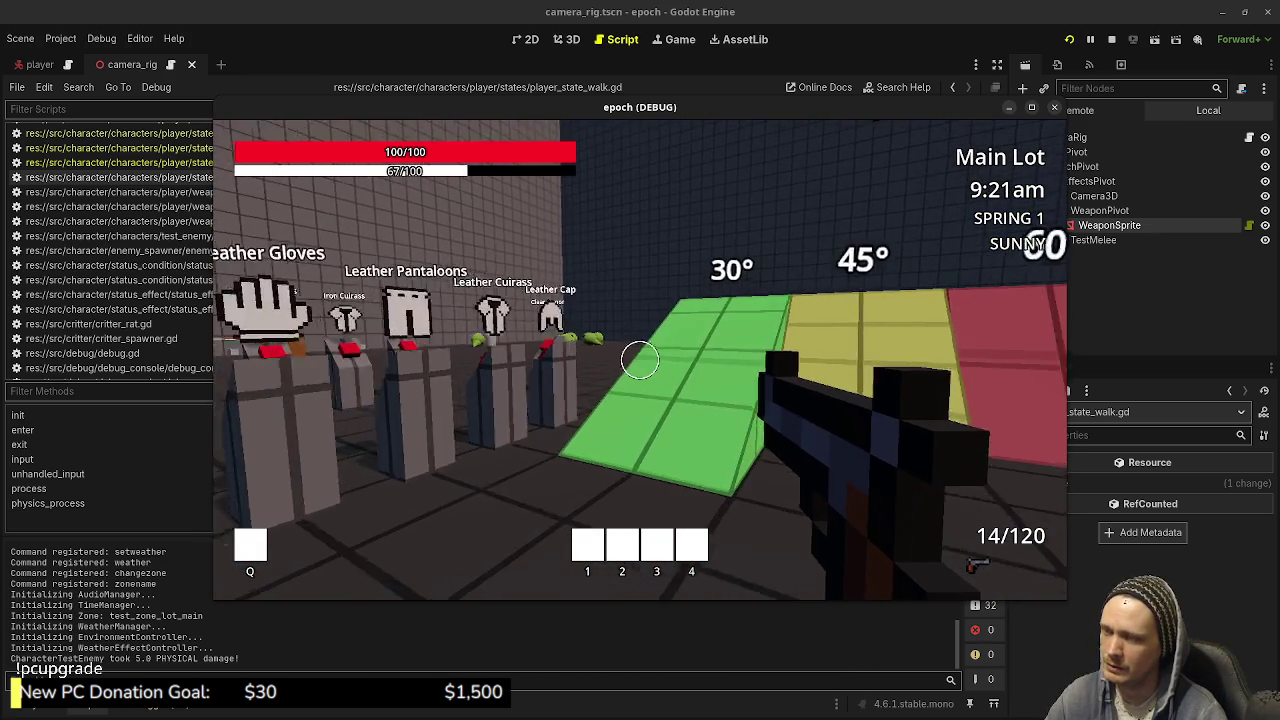
pyautogui.press('w')
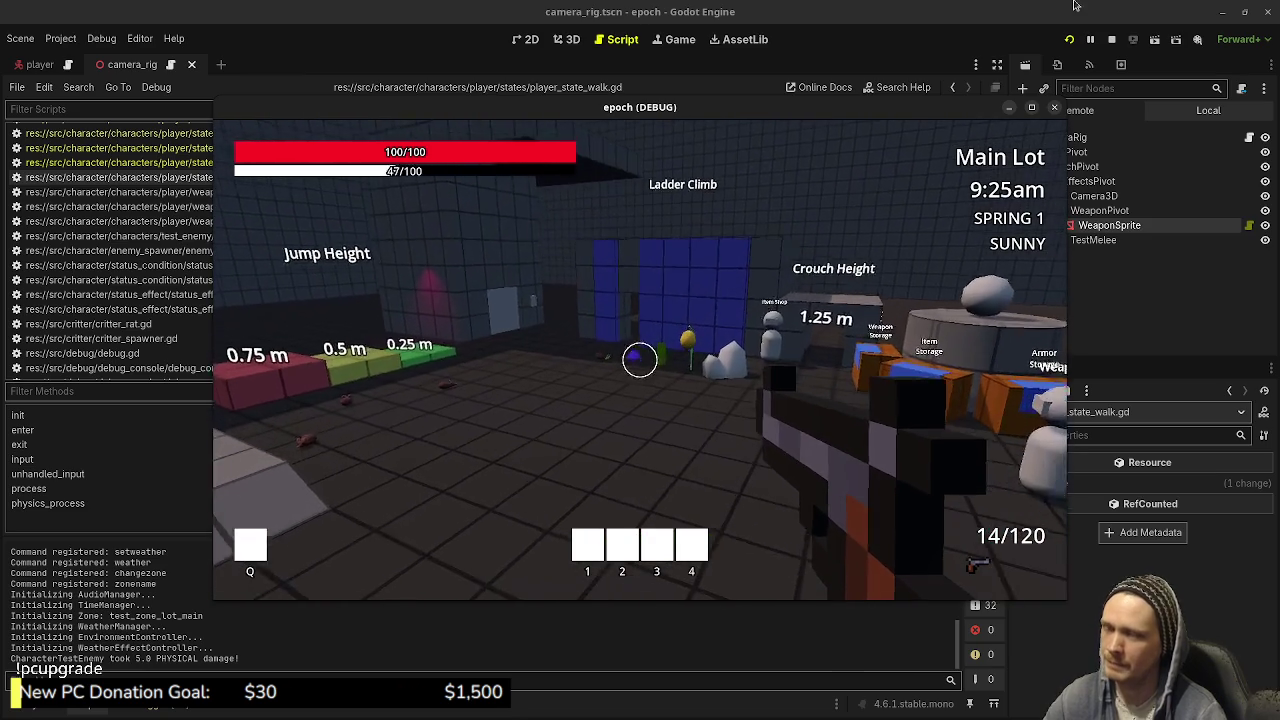
pyautogui.click(1109, 40)
# - Return to the script editor and show the FileSystem dock listing the six player_state scripts
pyautogui.click(868, 331)
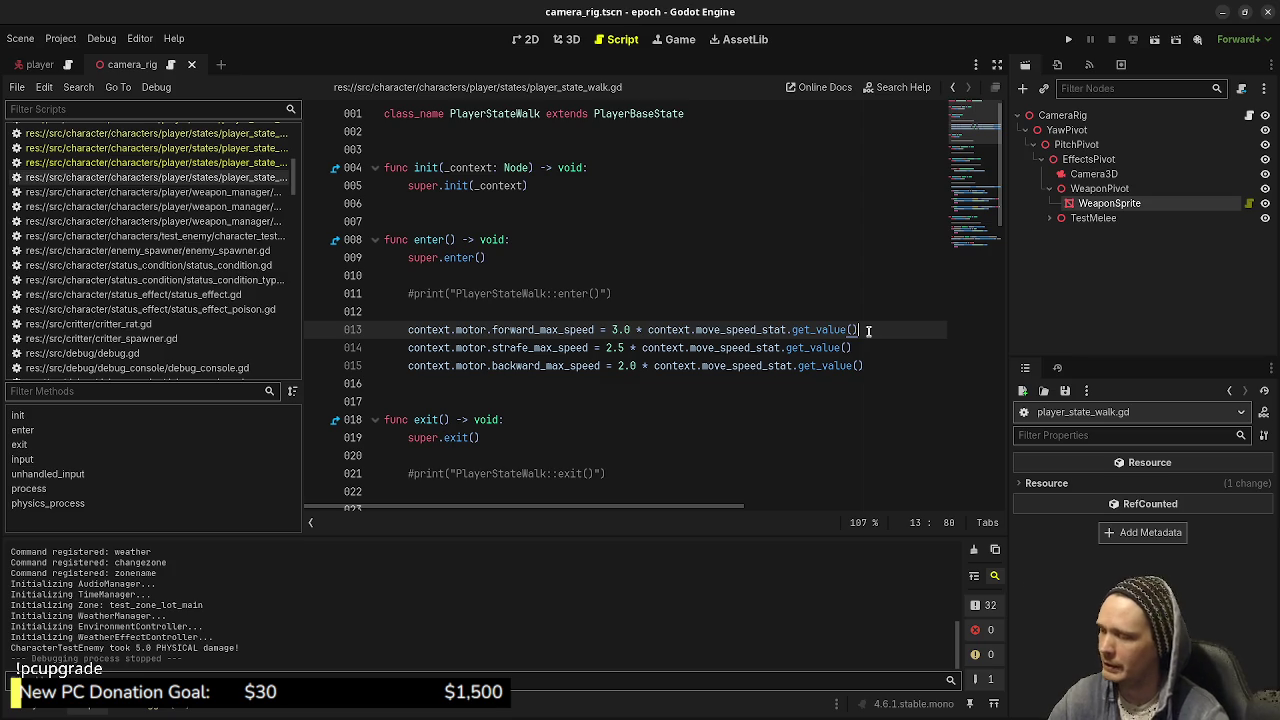
pyautogui.click(50, 708)
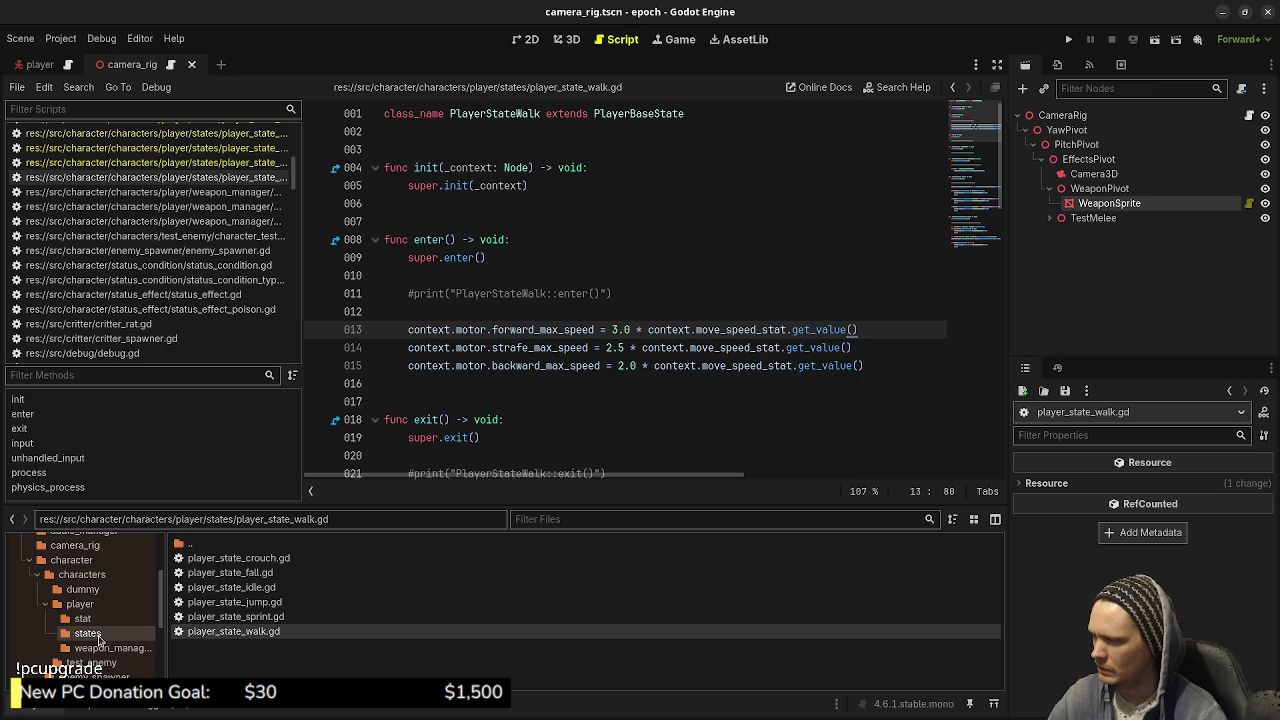
# - Rename the player's states folder to movement_states and open player_state_crouch.gd
pyautogui.click(88, 606)
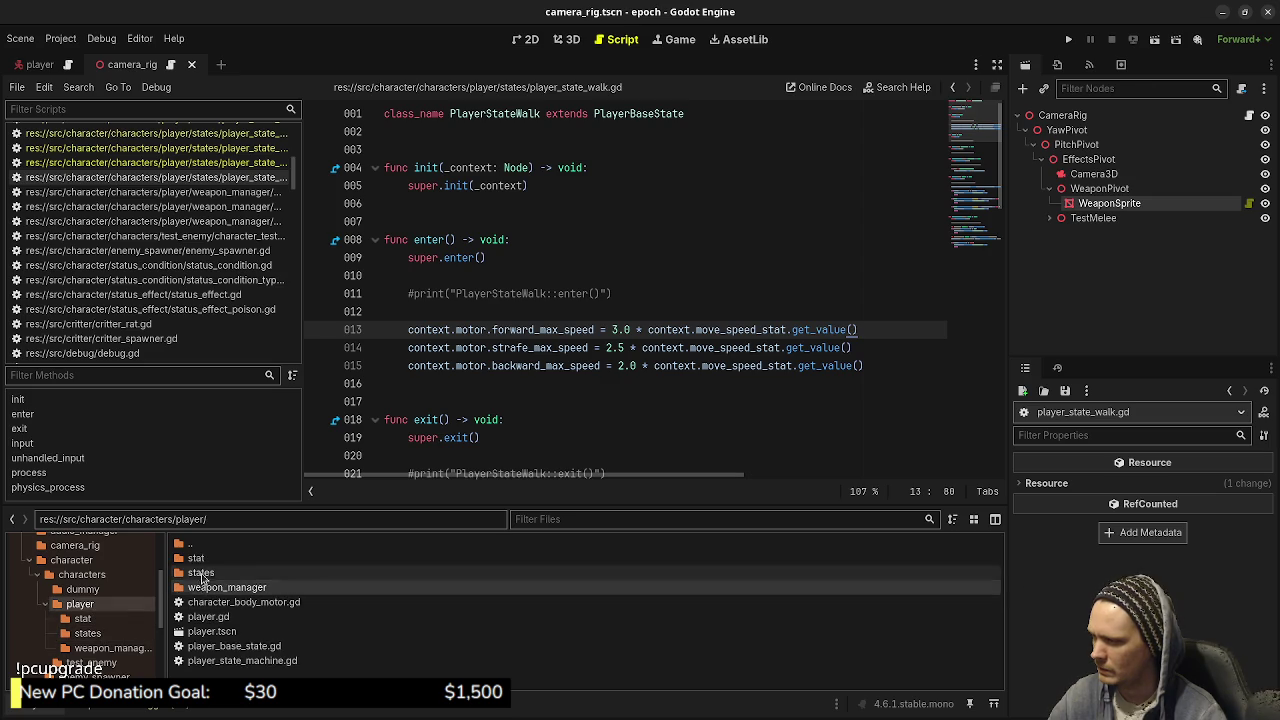
pyautogui.rightClick(201, 578)
pyautogui.click(263, 612)
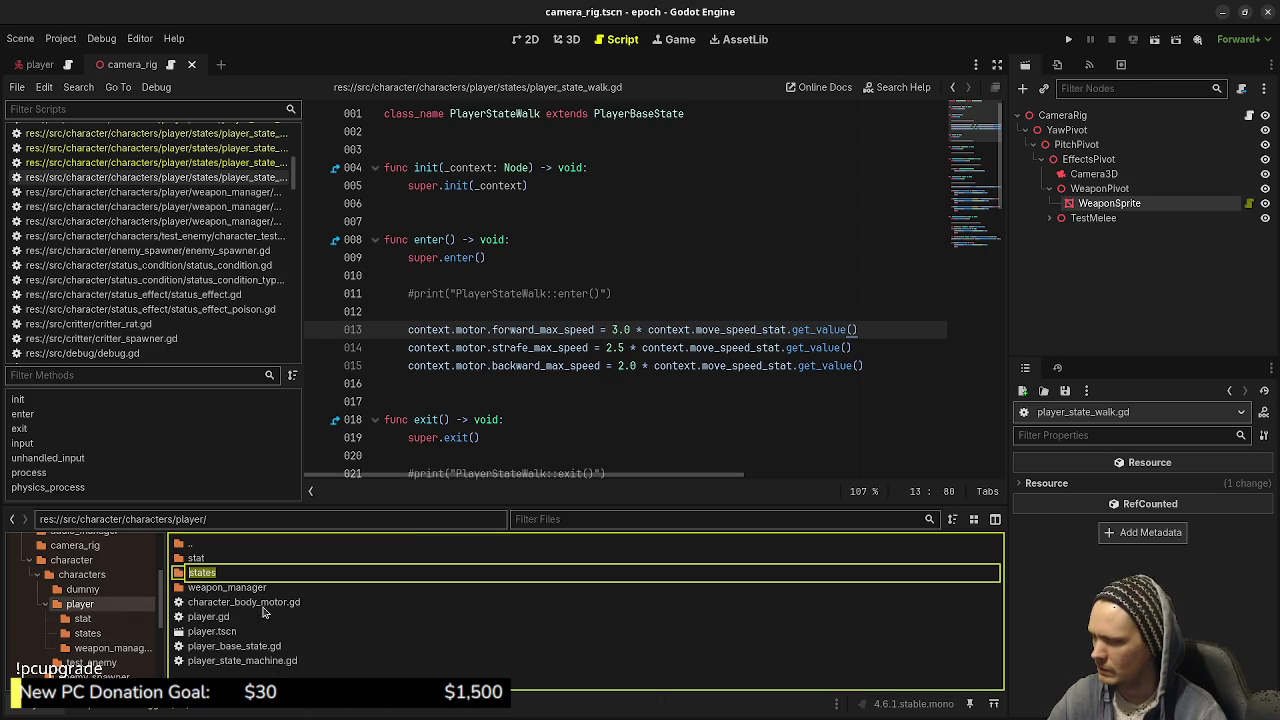
pyautogui.press('Home')
pyautogui.write('movement_')
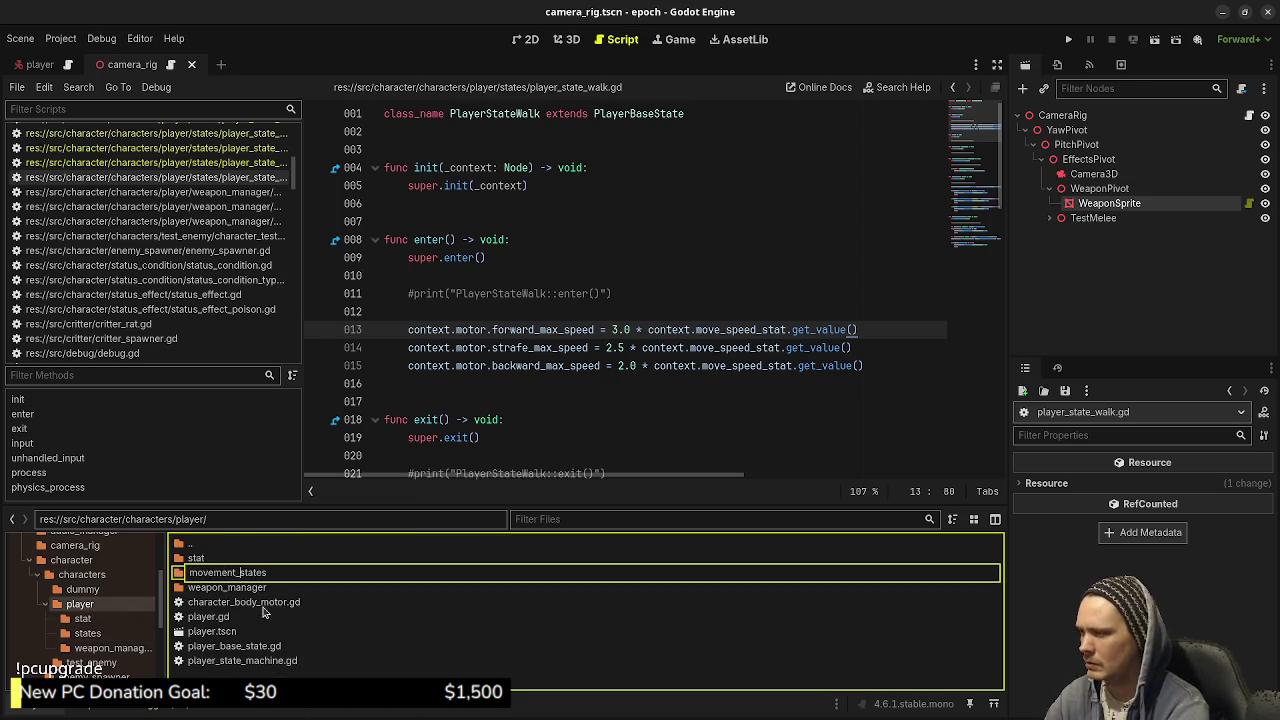
pyautogui.press('Return')
pyautogui.click(106, 620)
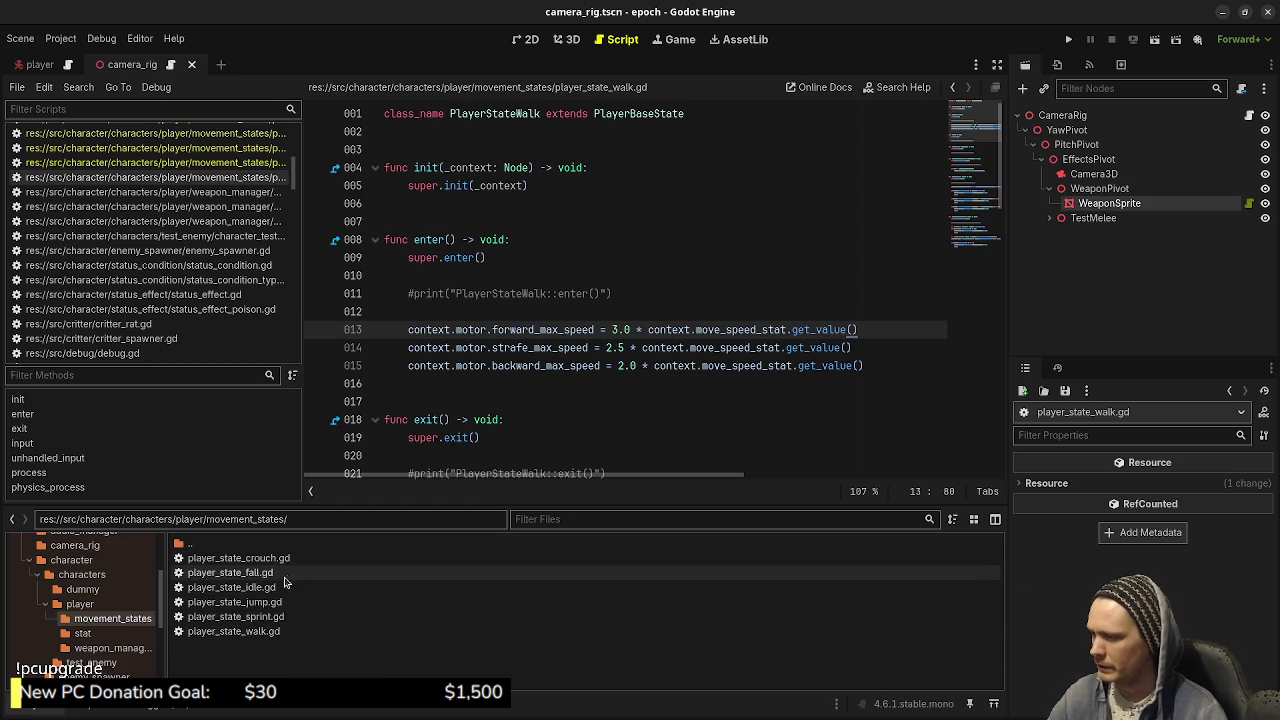
pyautogui.doubleClick(248, 560)
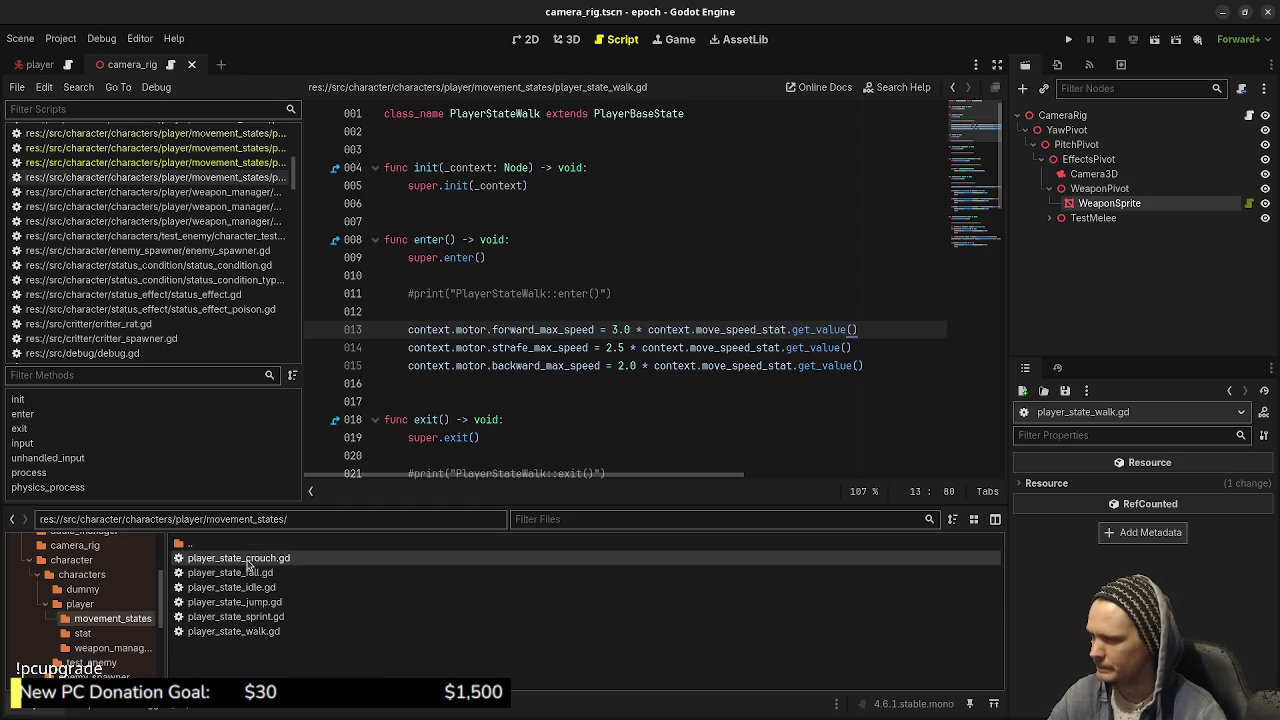
# - Select PlayerStateCrouch in the crouch script and open Find in Files to search res:// for it
pyautogui.click(486, 113)
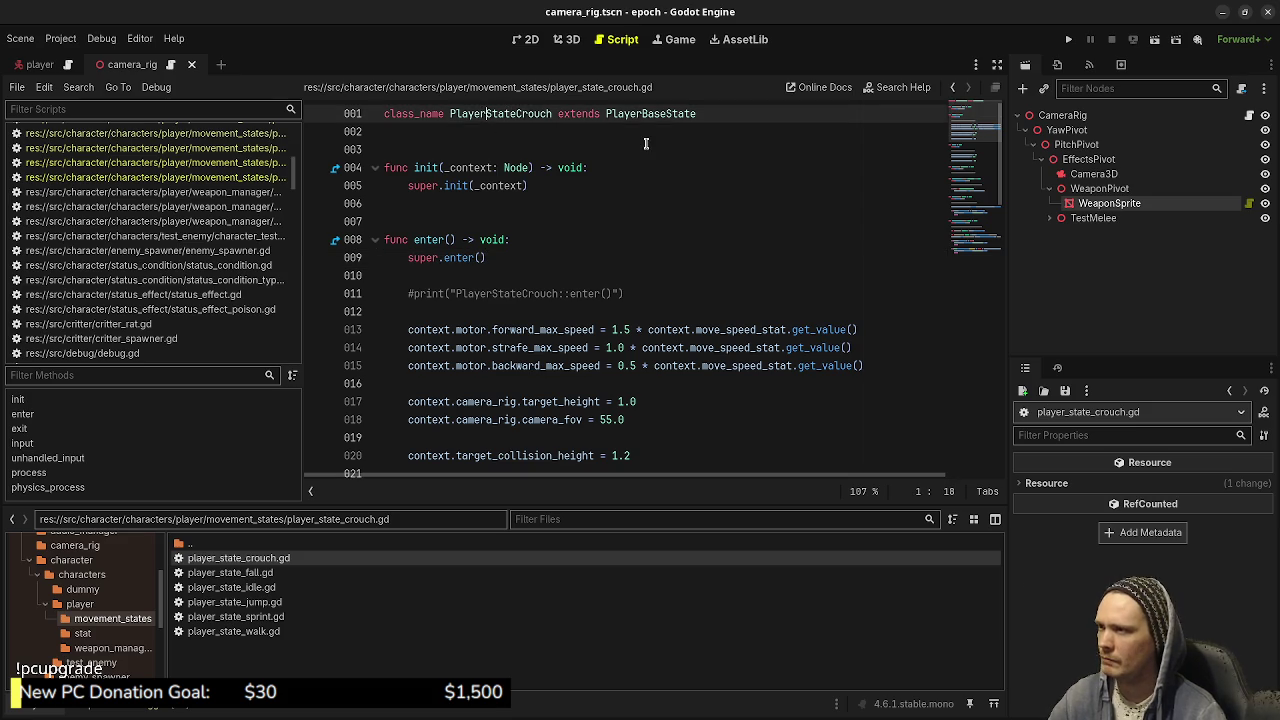
pyautogui.write('Movement')
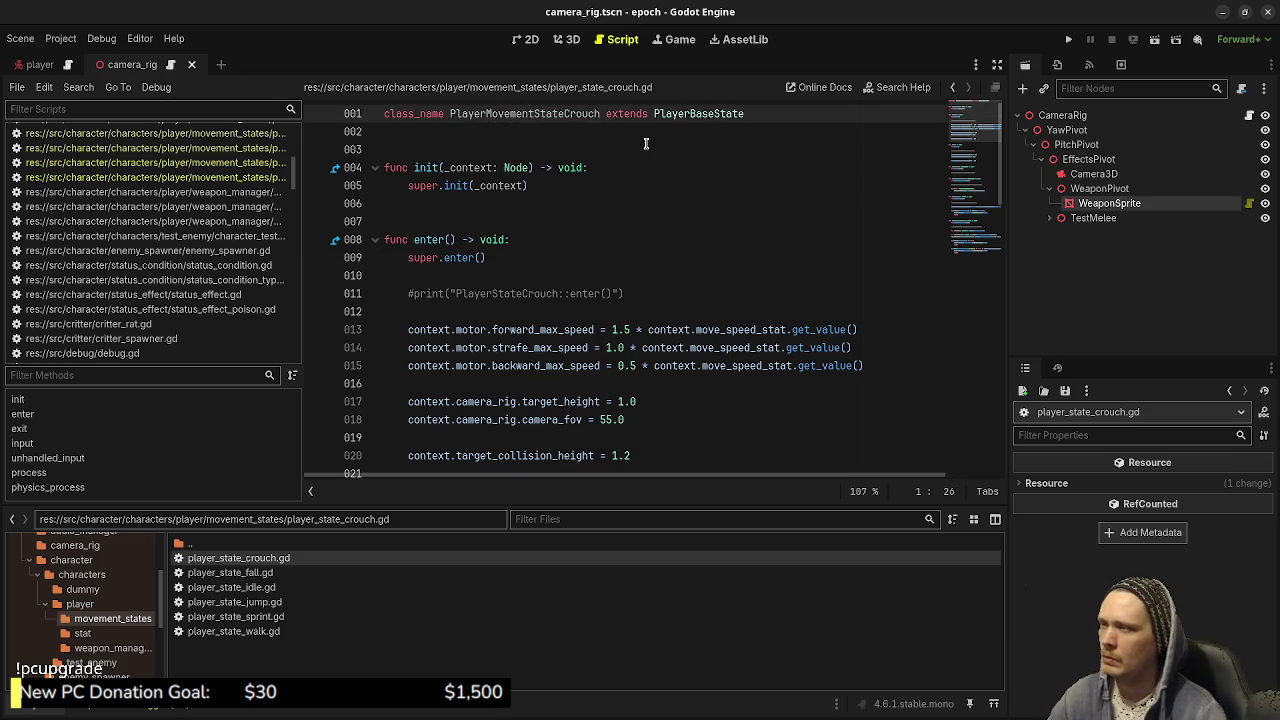
pyautogui.doubleClick(532, 113)
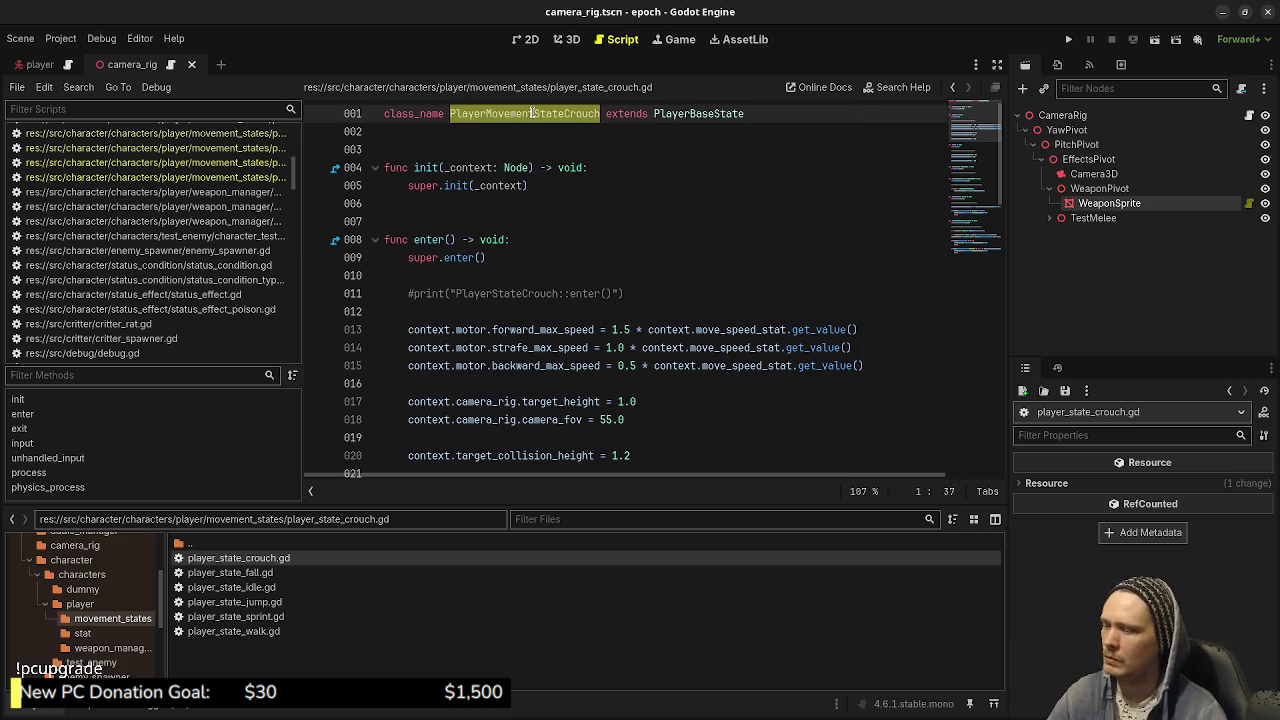
pyautogui.doubleClick(250, 573)
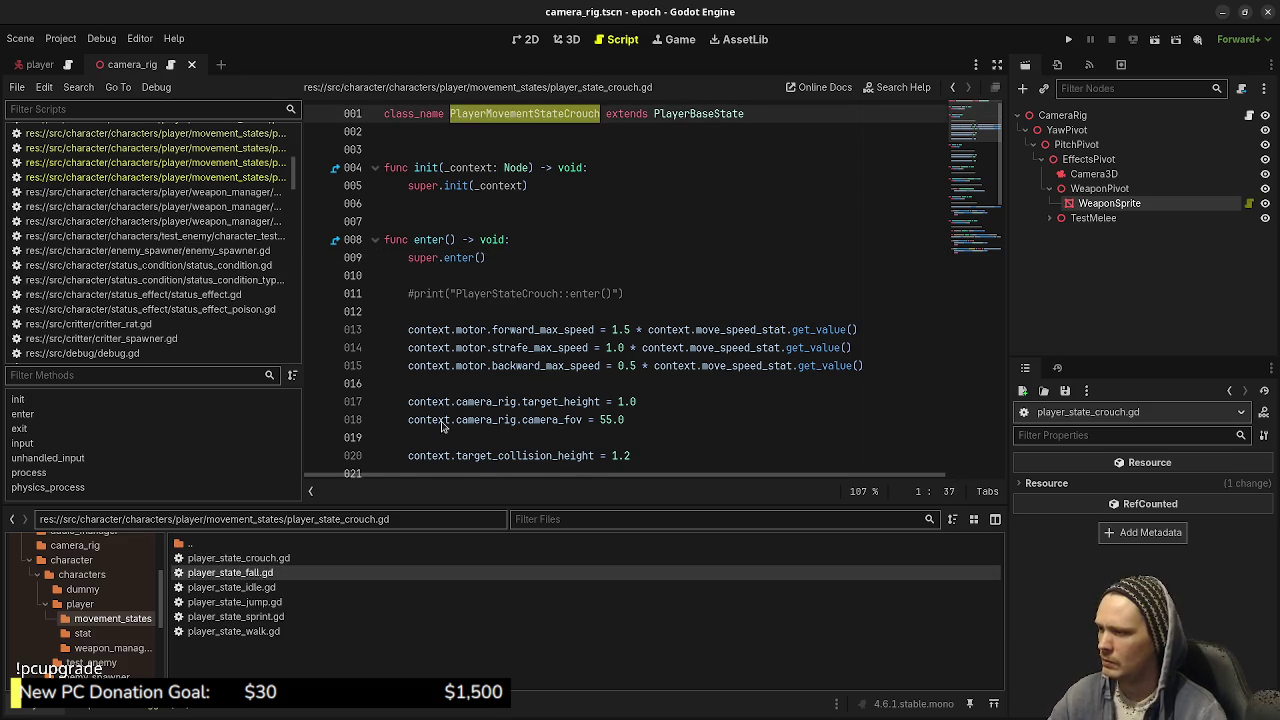
pyautogui.click(480, 113)
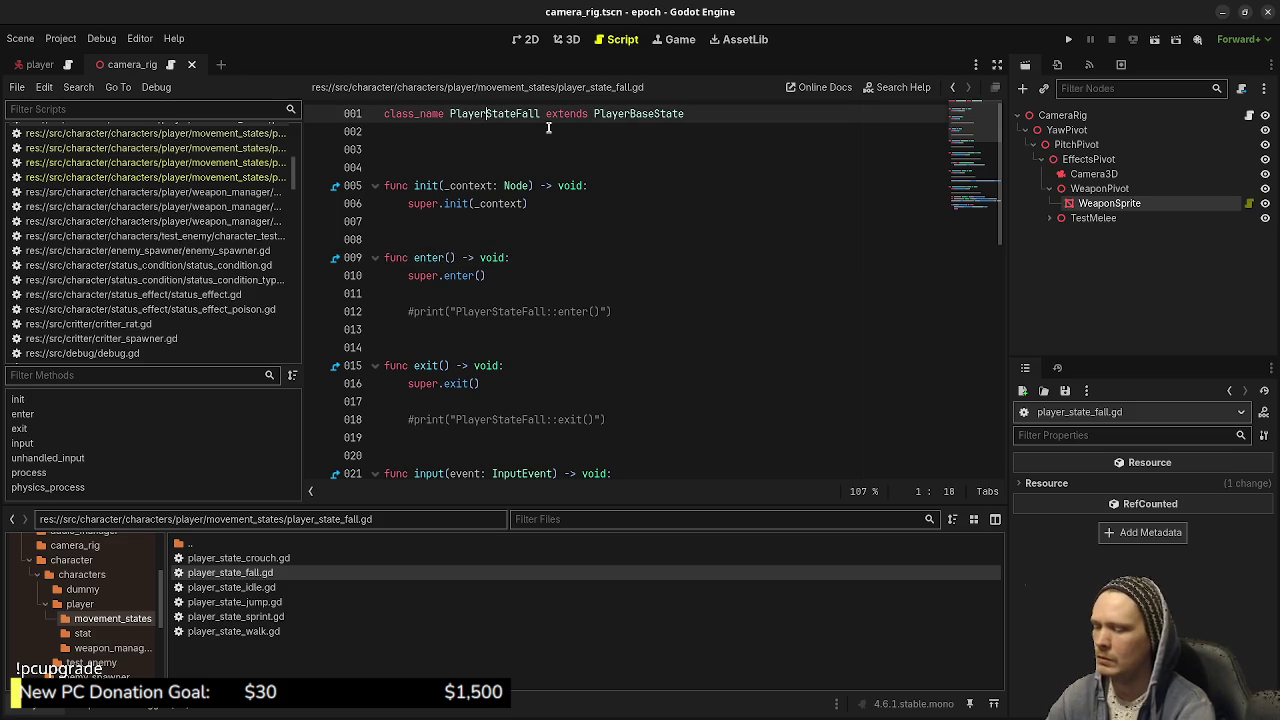
pyautogui.click(281, 565)
pyautogui.doubleClick(281, 565)
pyautogui.hotkey('ctrl', 'c')
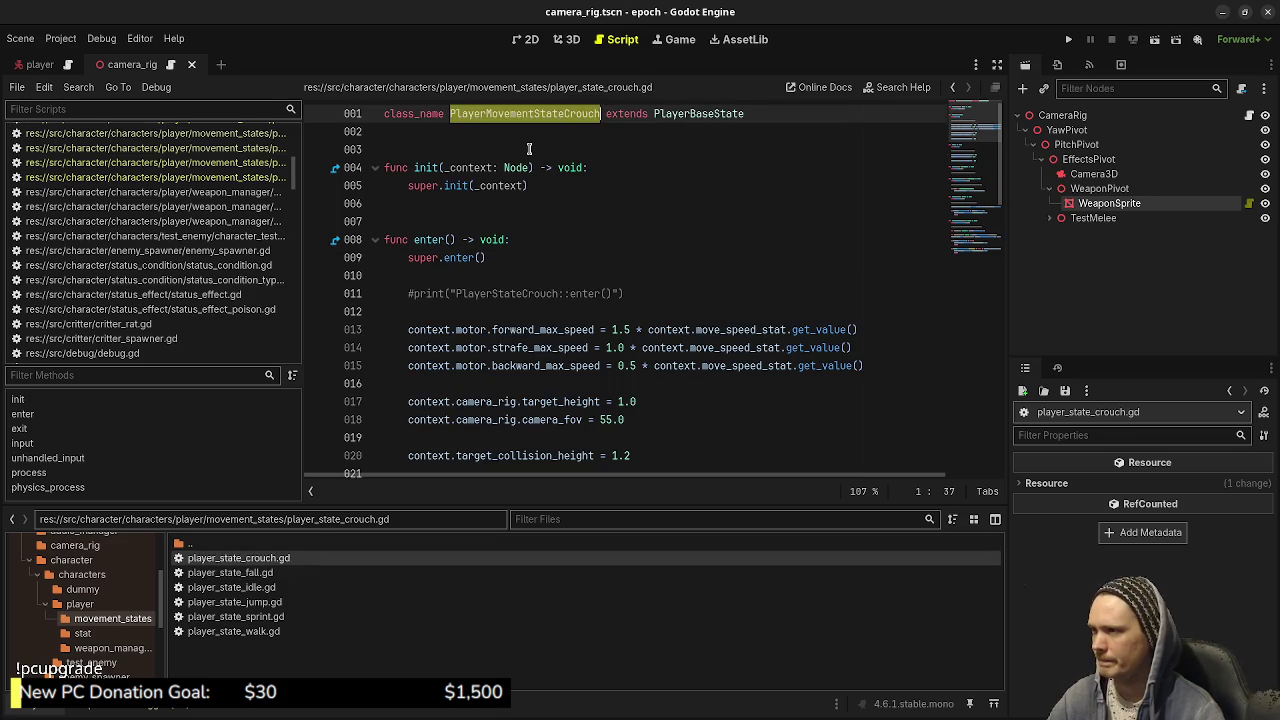
pyautogui.doubleClick(523, 114)
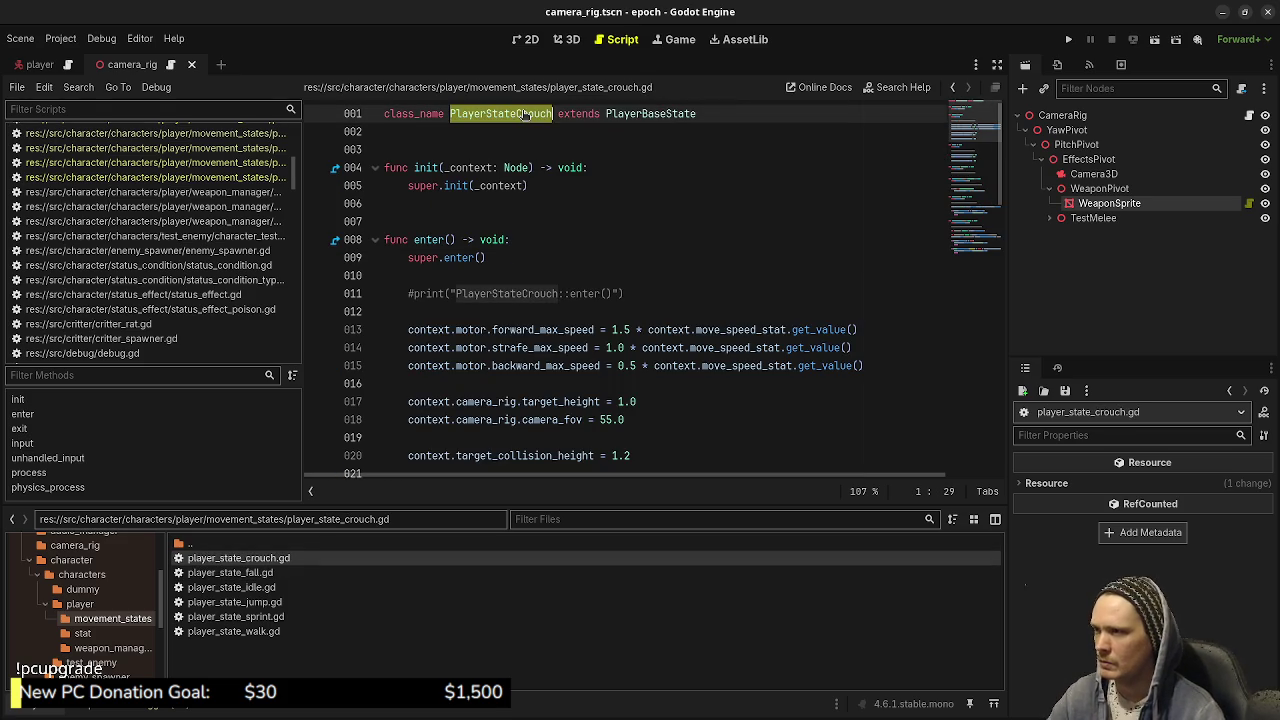
pyautogui.click(80, 87)
pyautogui.click(130, 174)
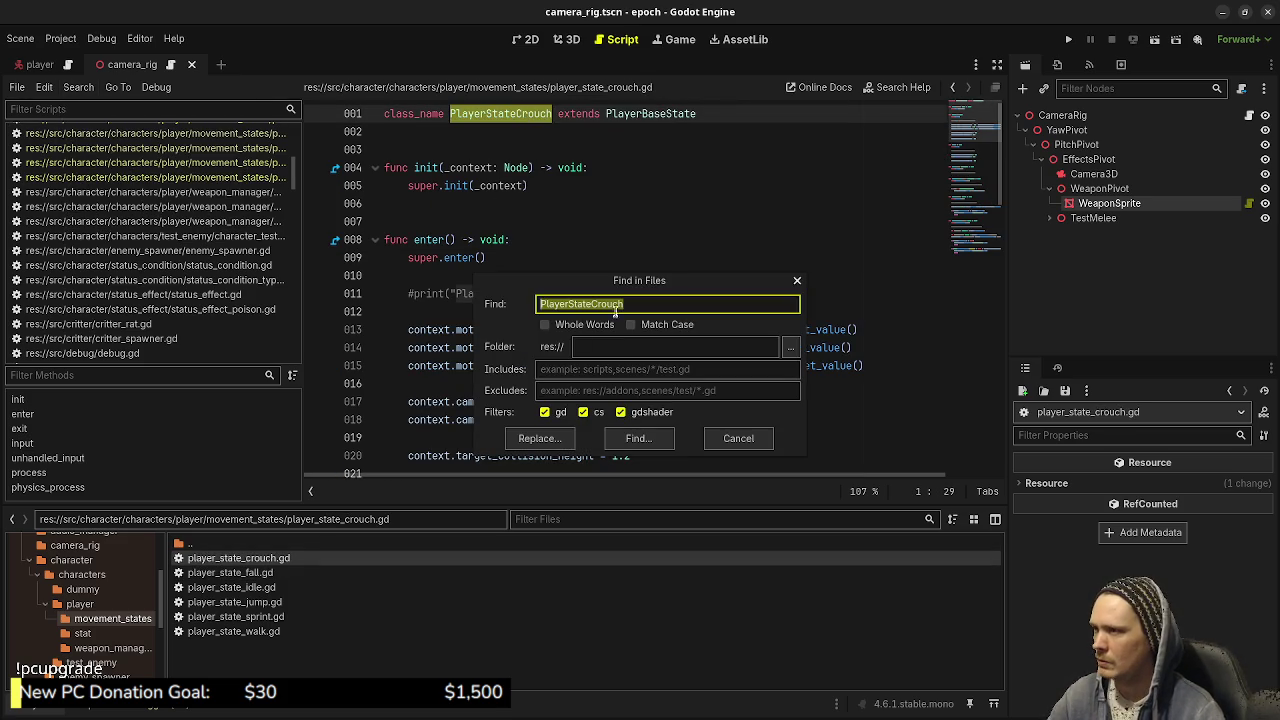
# - Run the PlayerStateCrouch search and rename the crouch class to PlayerMovementStateCrouch, saving it
pyautogui.click(638, 438)
pyautogui.click(487, 114)
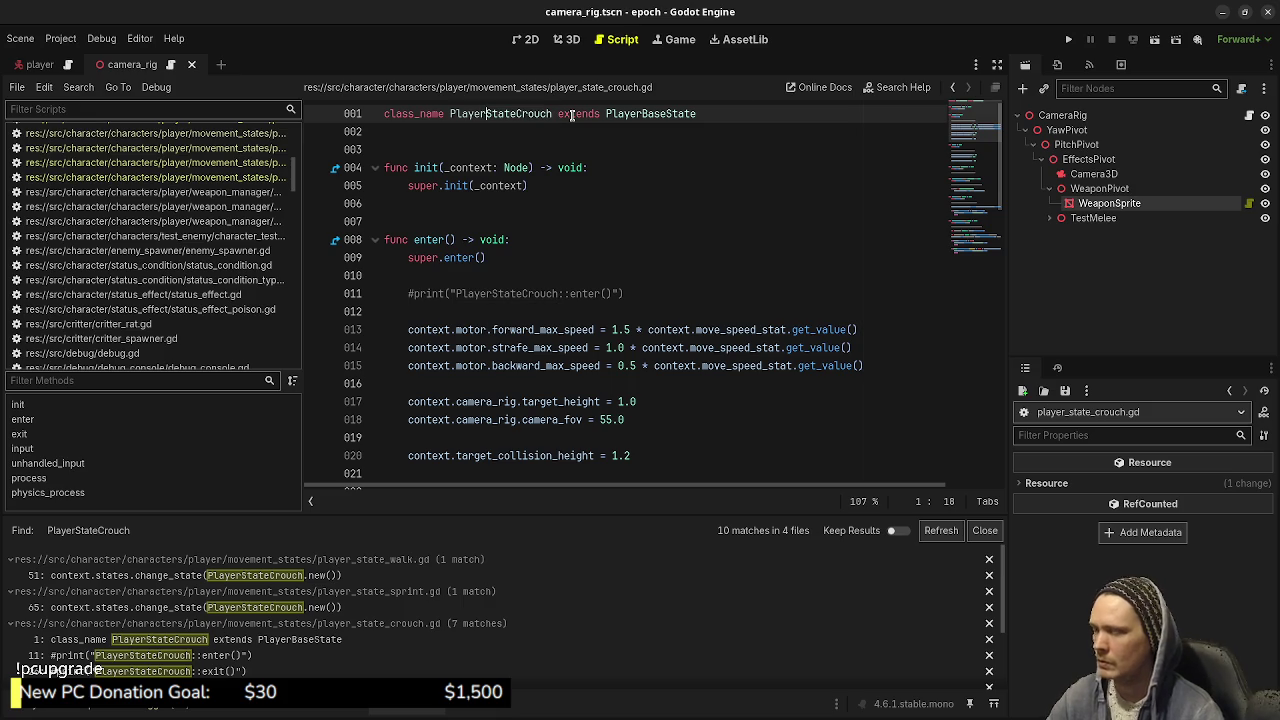
pyautogui.write('Movement')
pyautogui.hotkey('ctrl', 's')
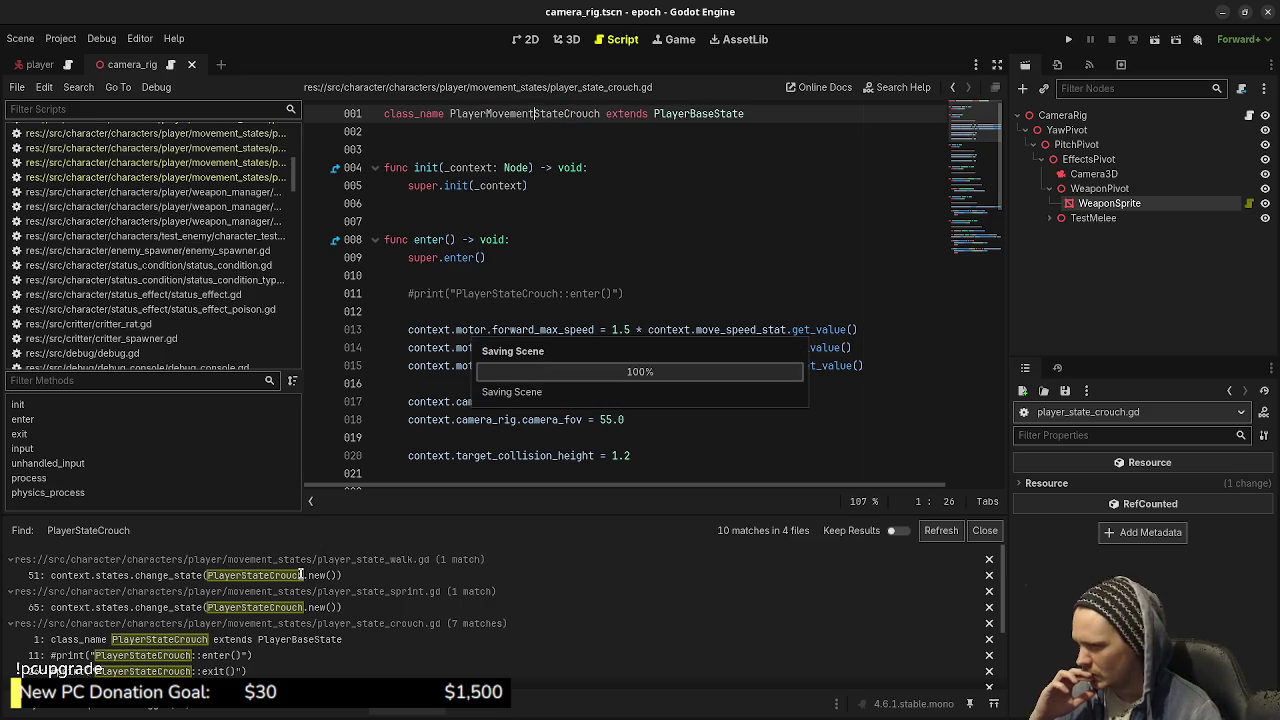
# - Update the crouch references in walk.gd line 51 and sprint.gd line 65, saving both
pyautogui.click(301, 575)
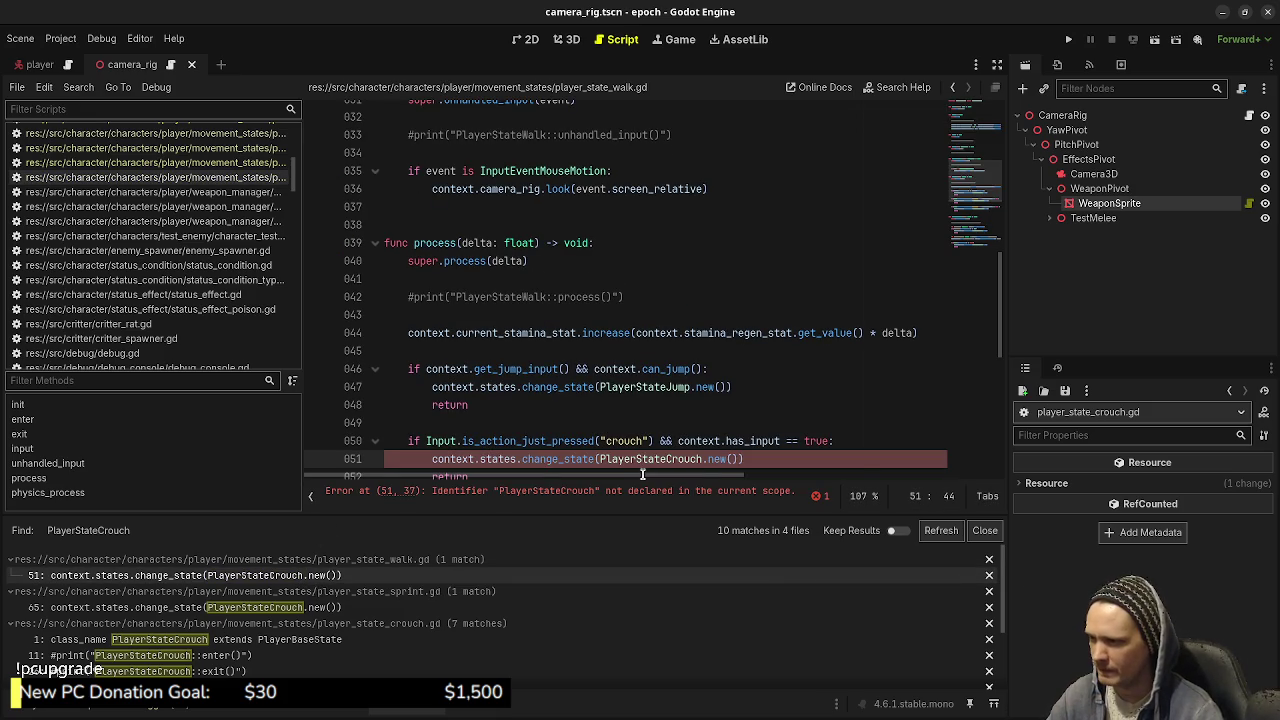
pyautogui.hotkey('ctrl', 'v')
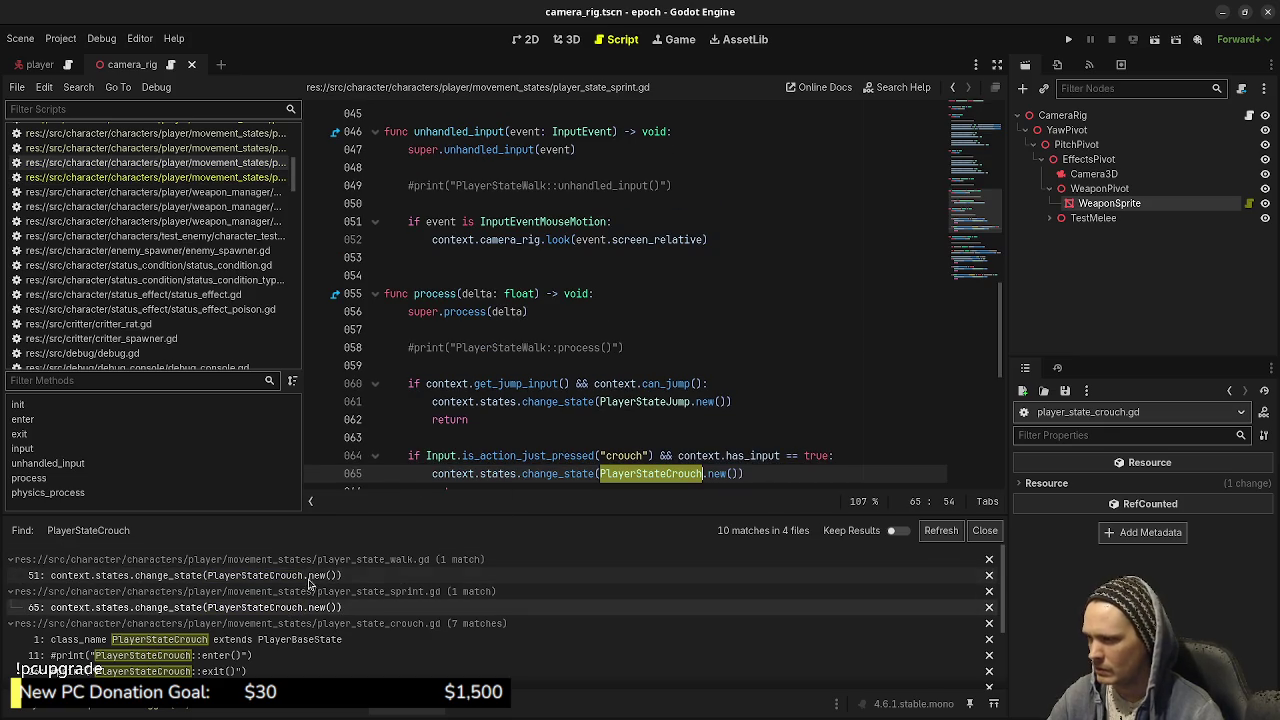
pyautogui.click(634, 425)
pyautogui.hotkey('ctrl', 's')
pyautogui.click(296, 608)
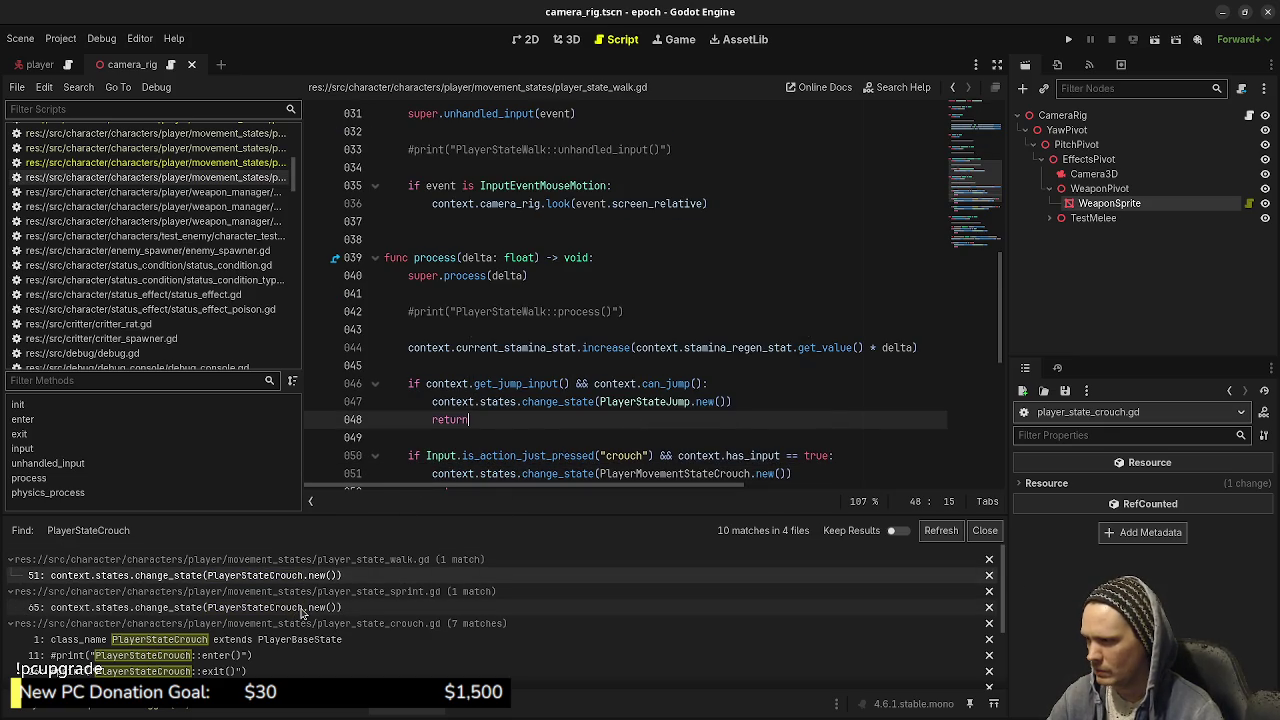
pyautogui.hotkey('ctrl', 'v')
pyautogui.hotkey('ctrl', 's')
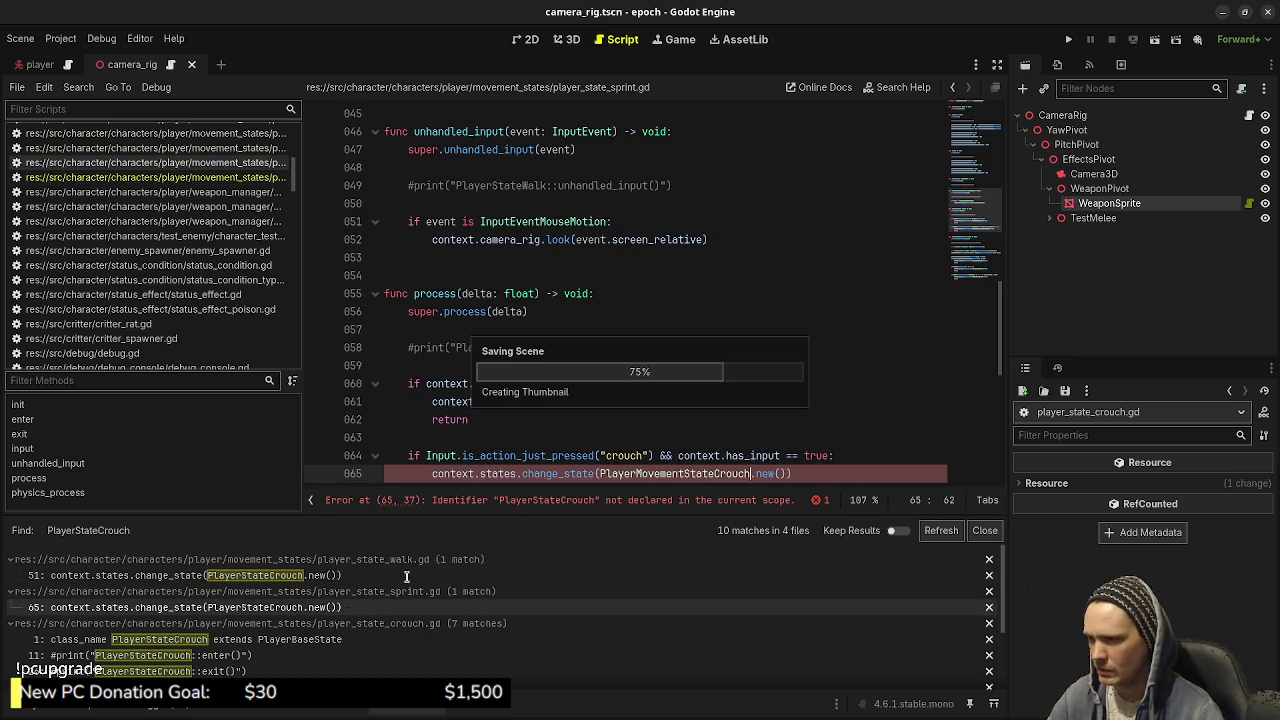
# - Rename PlayerStateCrouch to PlayerMovementStateCrouch in the enter, exit and input debug prints
pyautogui.click(241, 640)
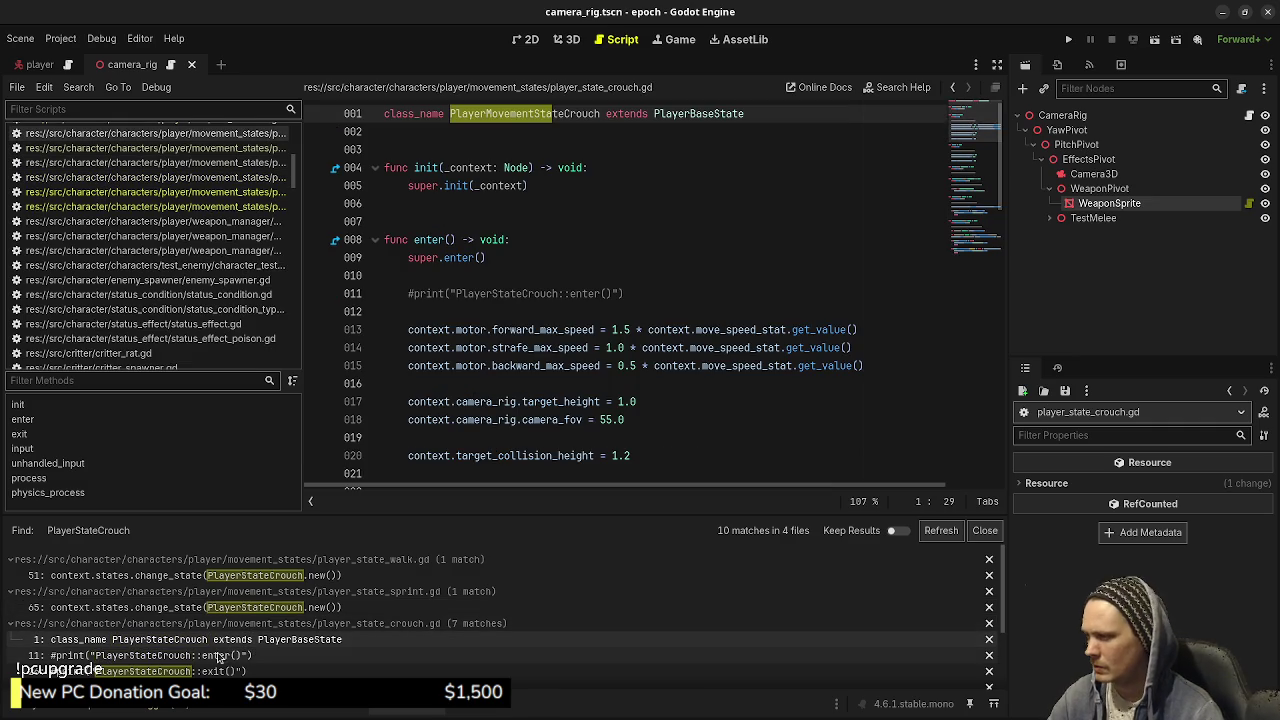
pyautogui.click(216, 658)
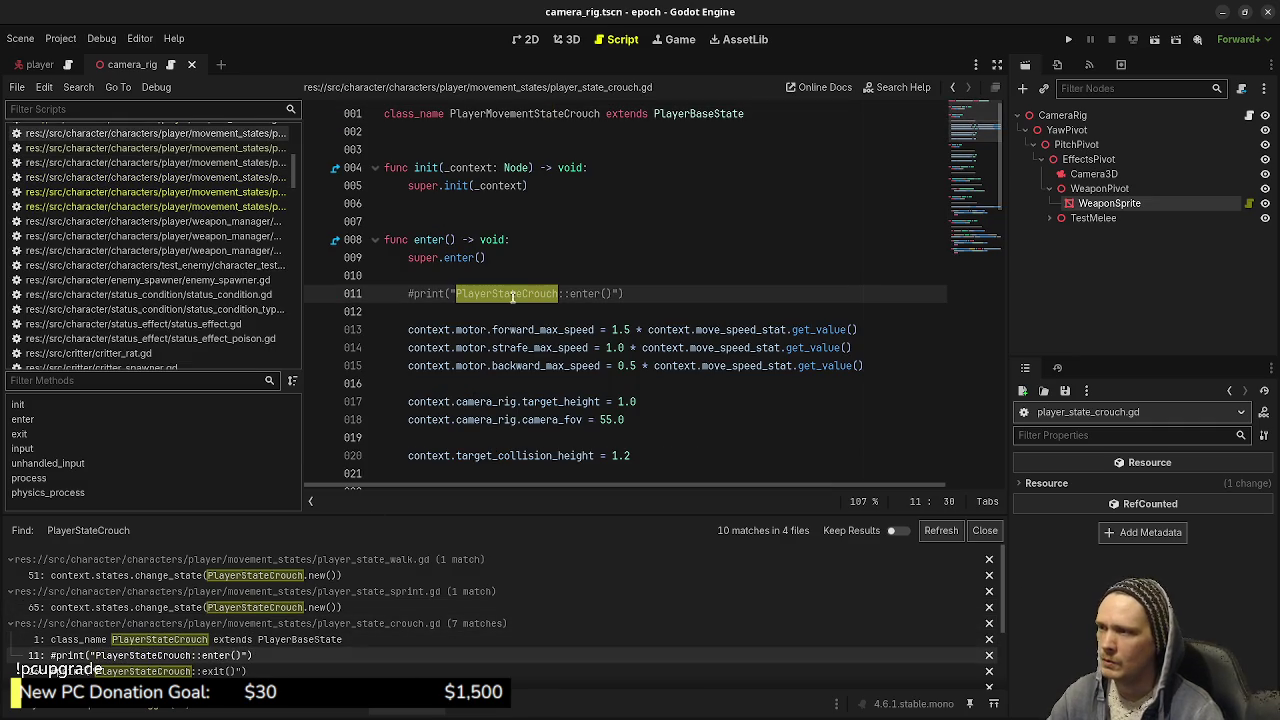
pyautogui.hotkey('ctrl', 'v')
pyautogui.scroll(-4, 608, 348)
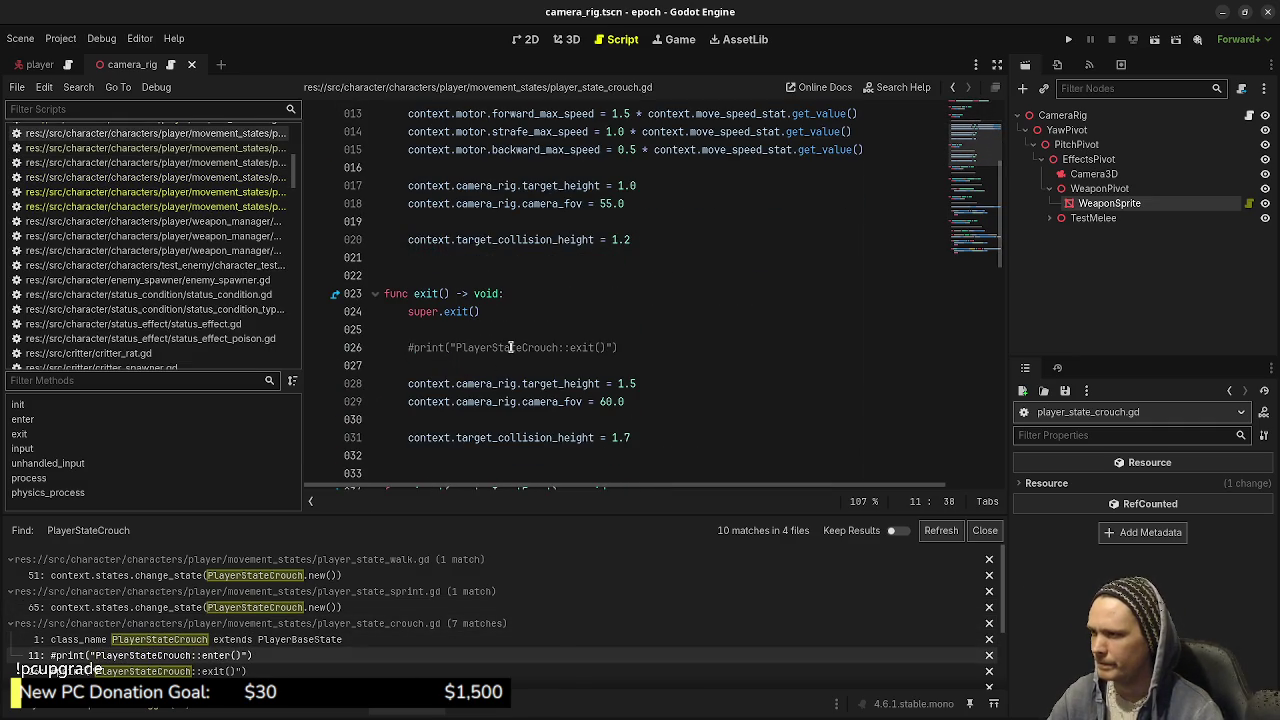
pyautogui.doubleClick(515, 347)
pyautogui.hotkey('ctrl', 'v')
pyautogui.scroll(-2, 510, 365)
pyautogui.doubleClick(494, 437)
pyautogui.write('PlayerMovementStateCrouch')
# - Rename the class in the unhandled_input, process and physics_process debug prints too
pyautogui.scroll(-6, 510, 400)
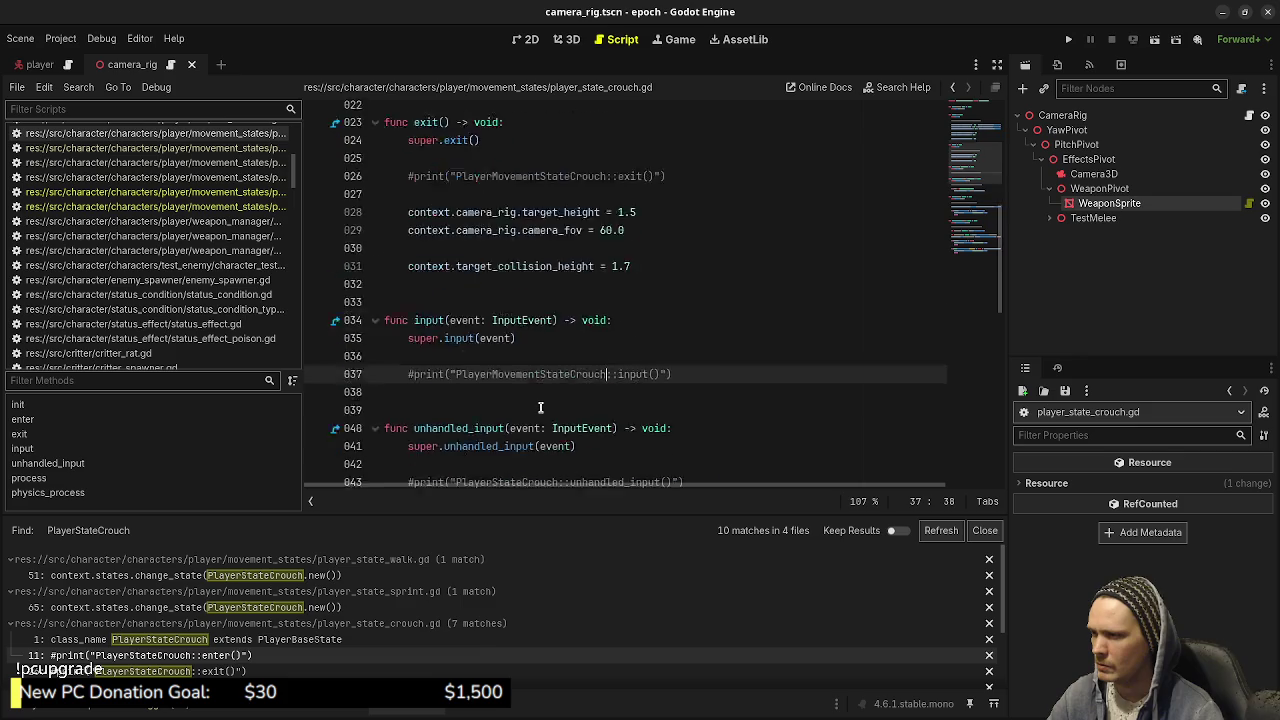
pyautogui.doubleClick(521, 222)
pyautogui.write('PlayerMovementStateCrouch')
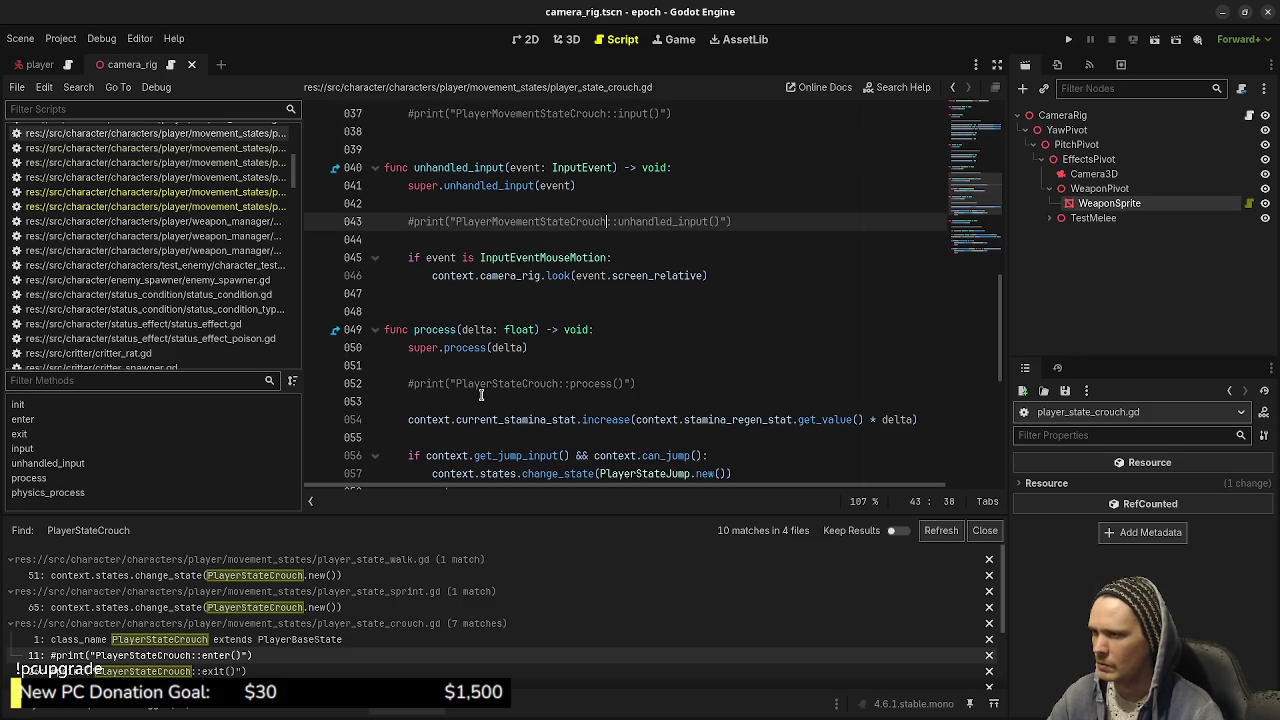
pyautogui.doubleClick(482, 384)
pyautogui.write('PlayerMovementStateCrouch')
pyautogui.scroll(-4, 506, 368)
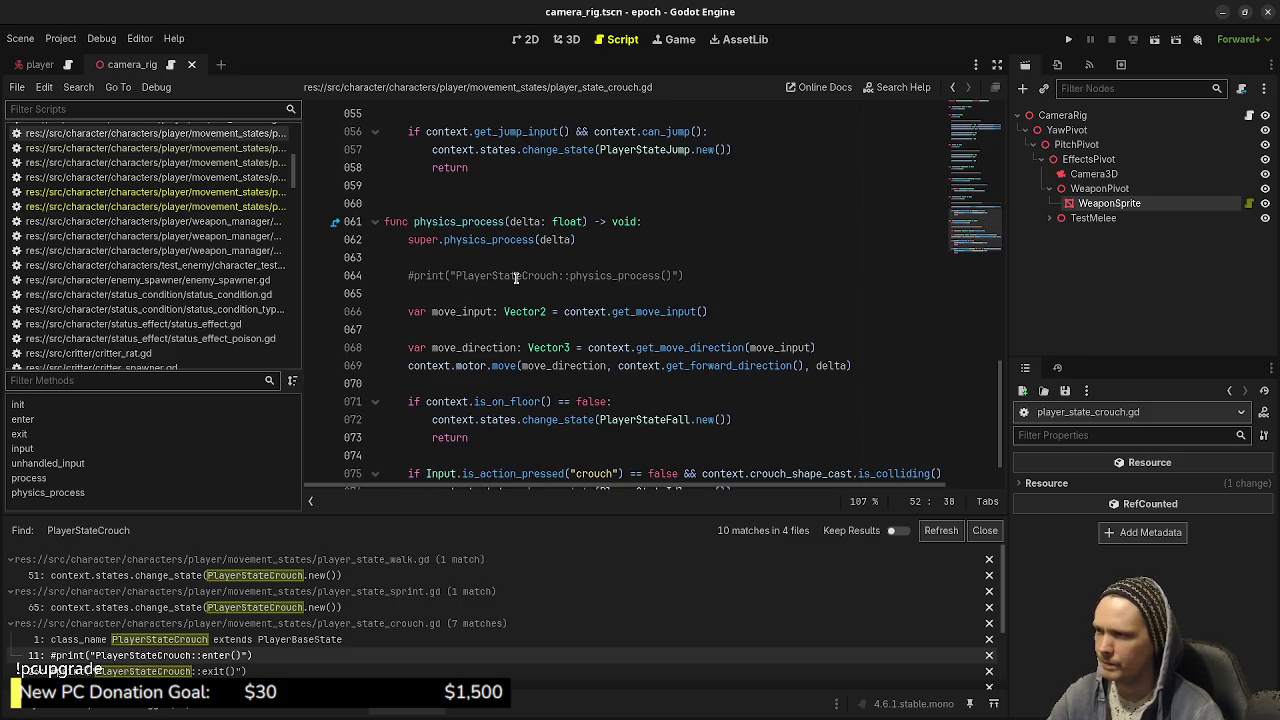
pyautogui.doubleClick(518, 276)
pyautogui.write('PlayerMovementStateCrouch')
pyautogui.scroll(-1, 530, 330)
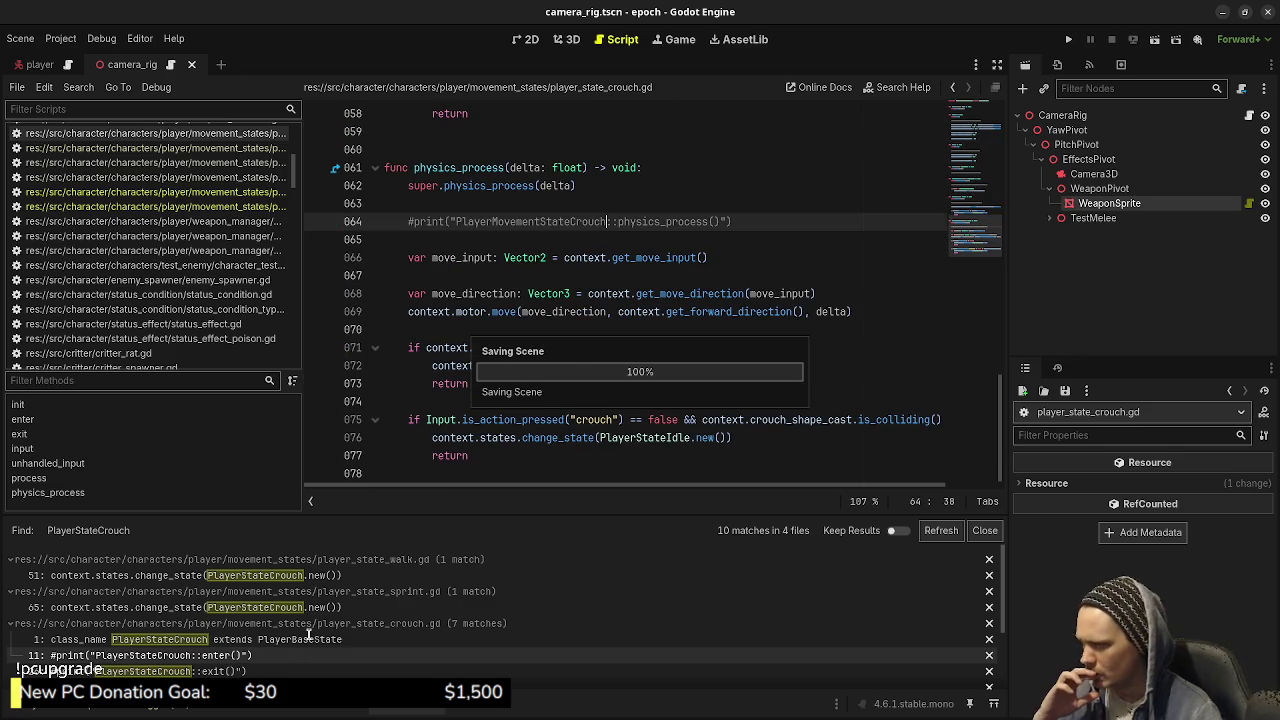
pyautogui.scroll(-1, 310, 622)
pyautogui.scroll(-1, 310, 622)
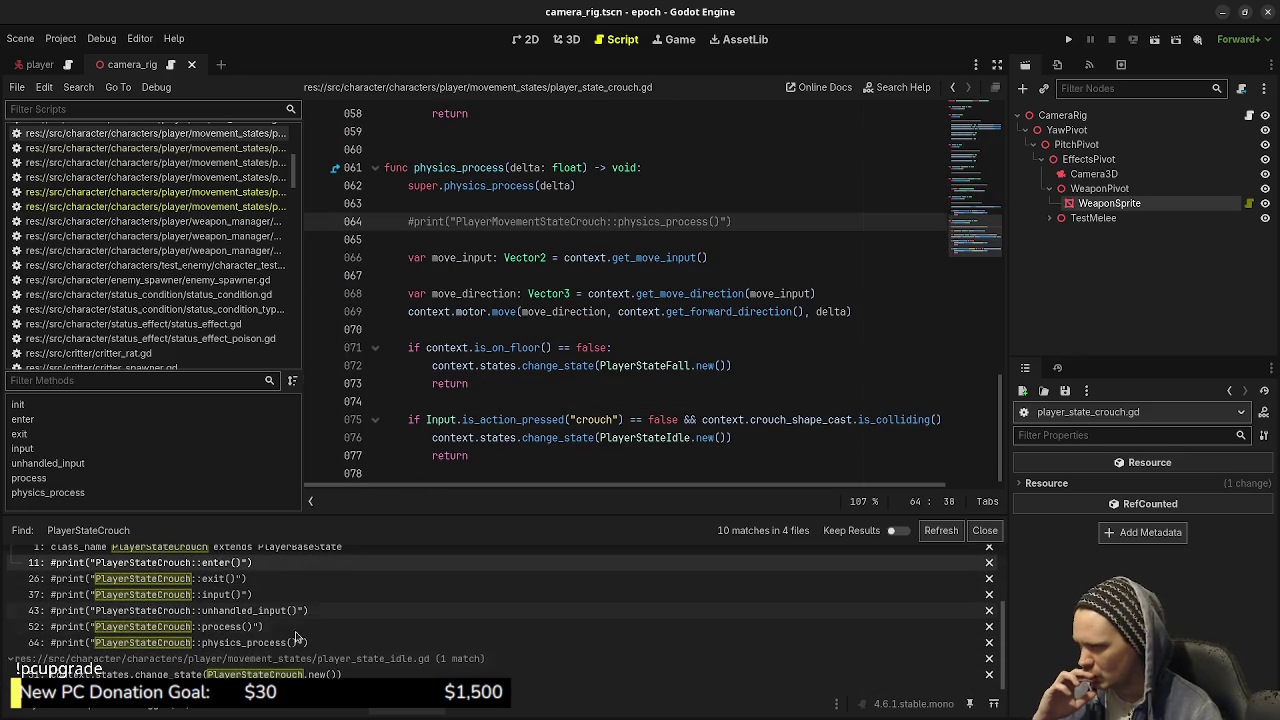
# - Replace PlayerStateCrouch with PlayerMovementStateCrouch on line 51 of player_state_idle.gd
pyautogui.click(418, 605)
pyautogui.doubleClick(654, 478)
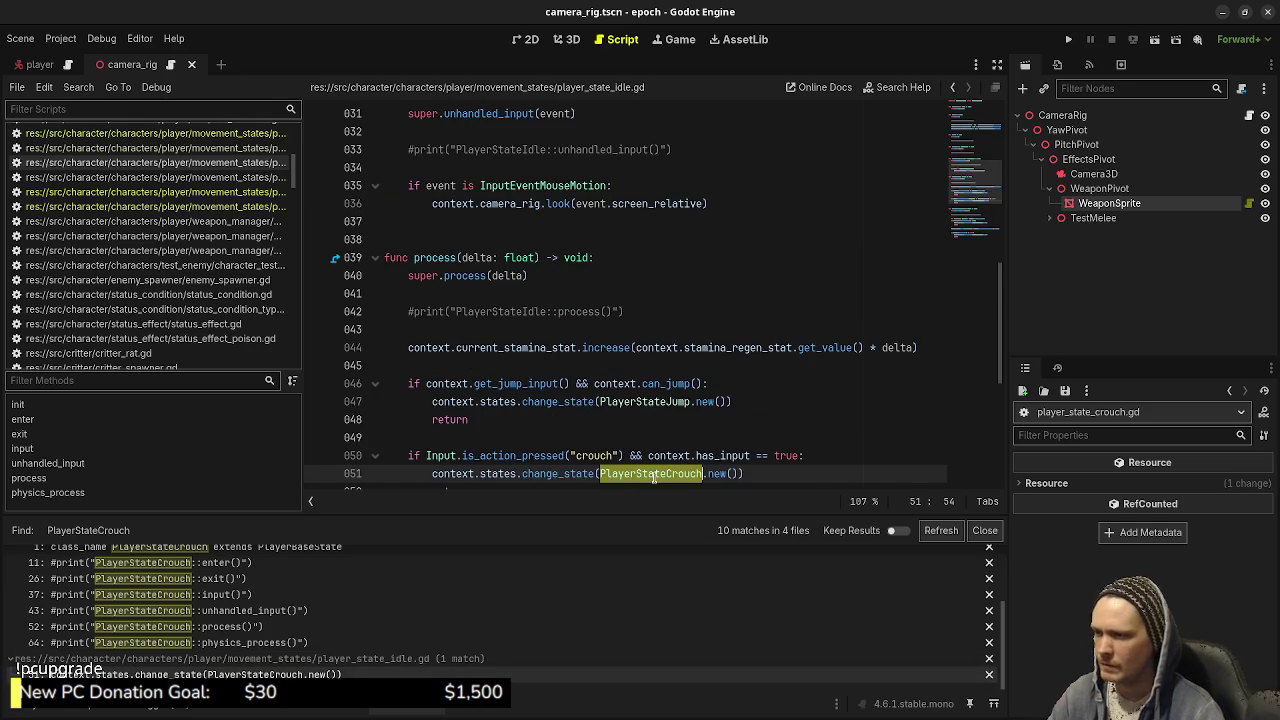
pyautogui.write('PlayerMovementStateCrouch')
# - Save player_state_idle.gd and list the player folder's contents in the FileSystem dock
pyautogui.hotkey('ctrl', 's')
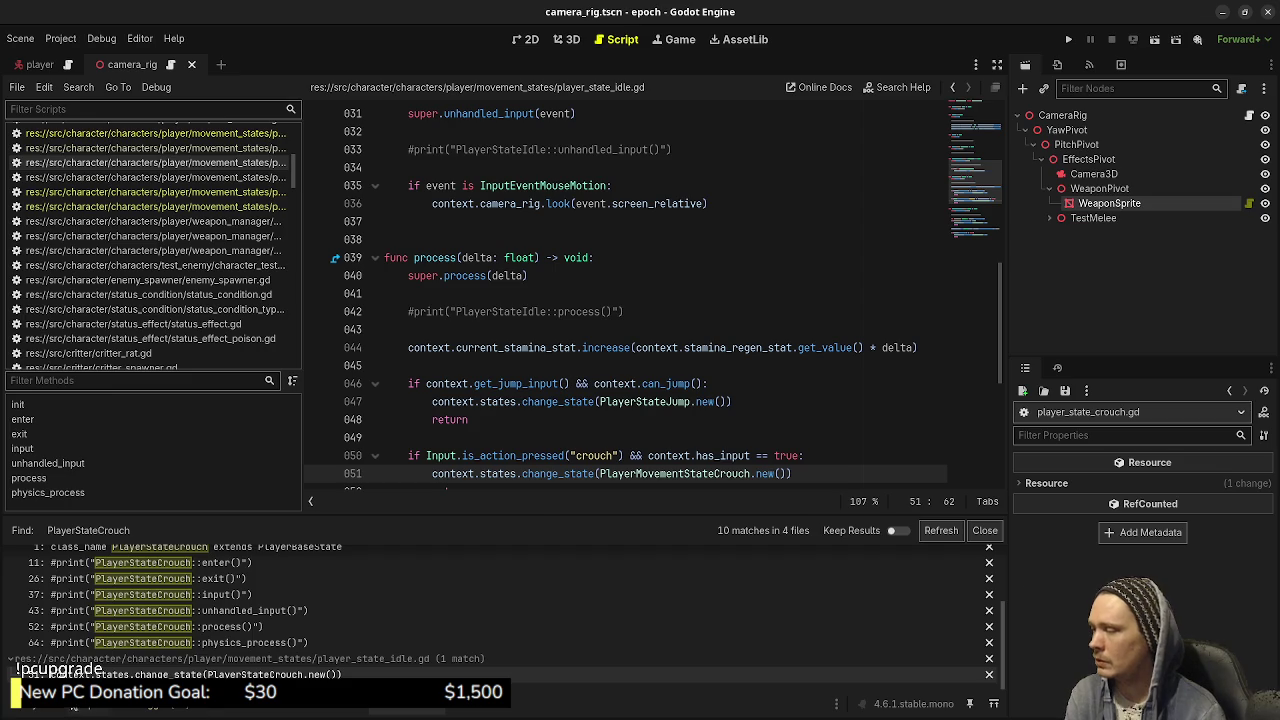
pyautogui.hotkey('alt', 'f')
pyautogui.click(80, 604)
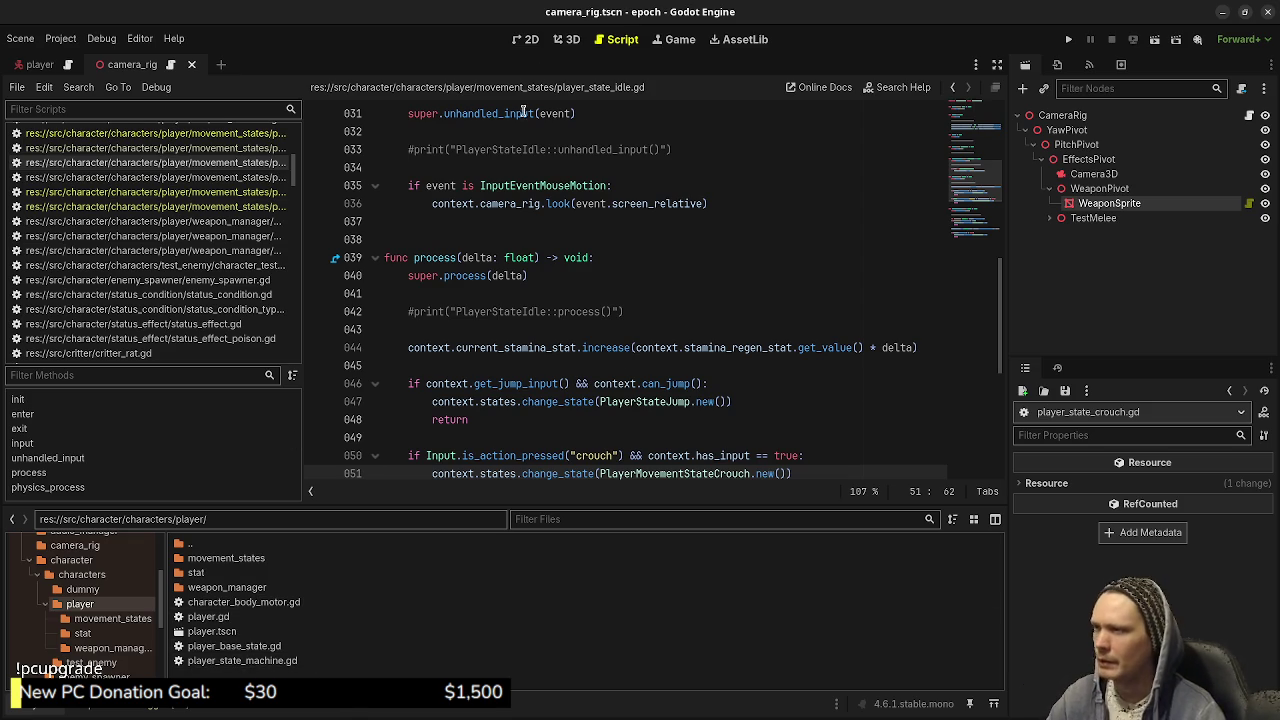
# - Open movement_states/player_state_fall.gd and select the PlayerStateFall class name
pyautogui.doubleClick(228, 558)
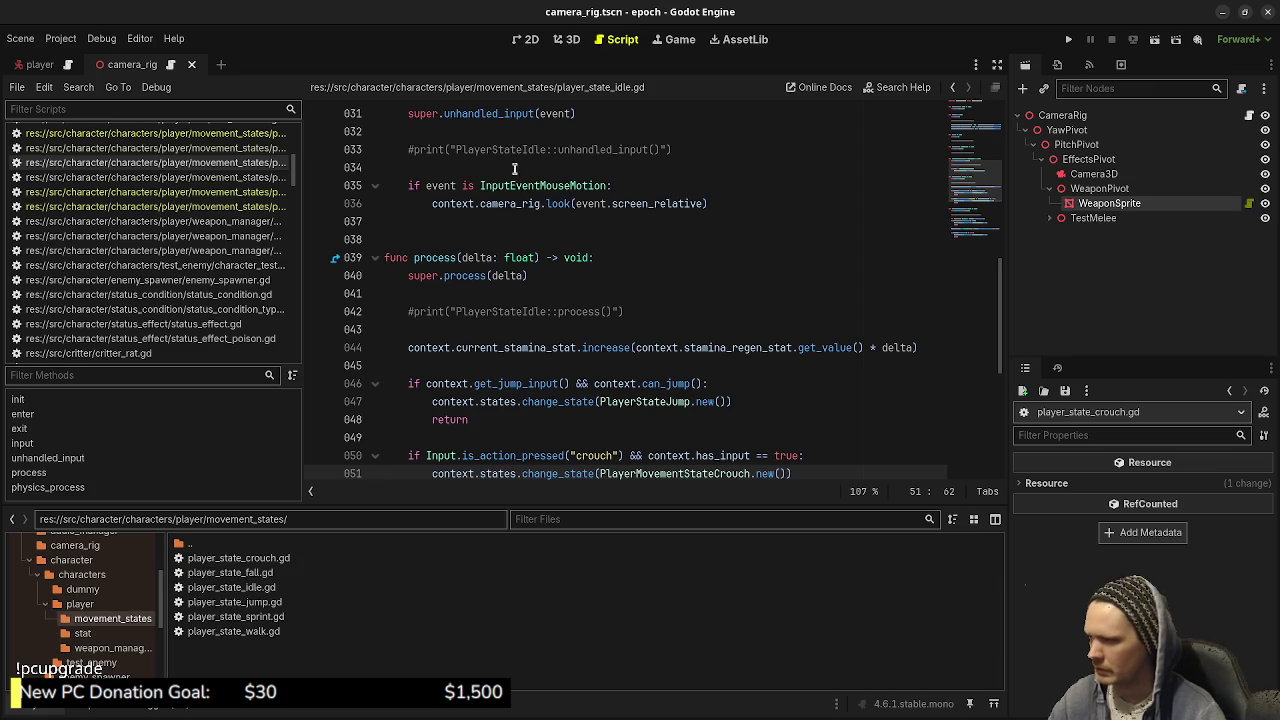
pyautogui.doubleClick(278, 560)
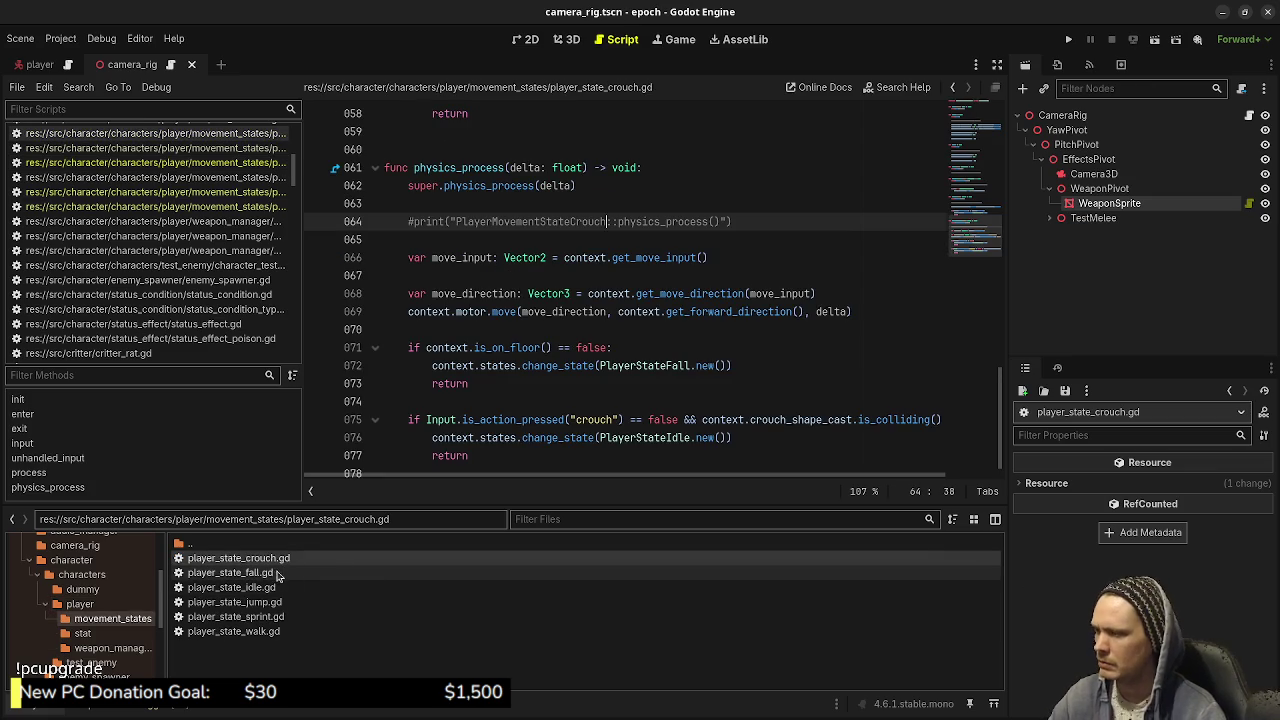
pyautogui.doubleClick(275, 574)
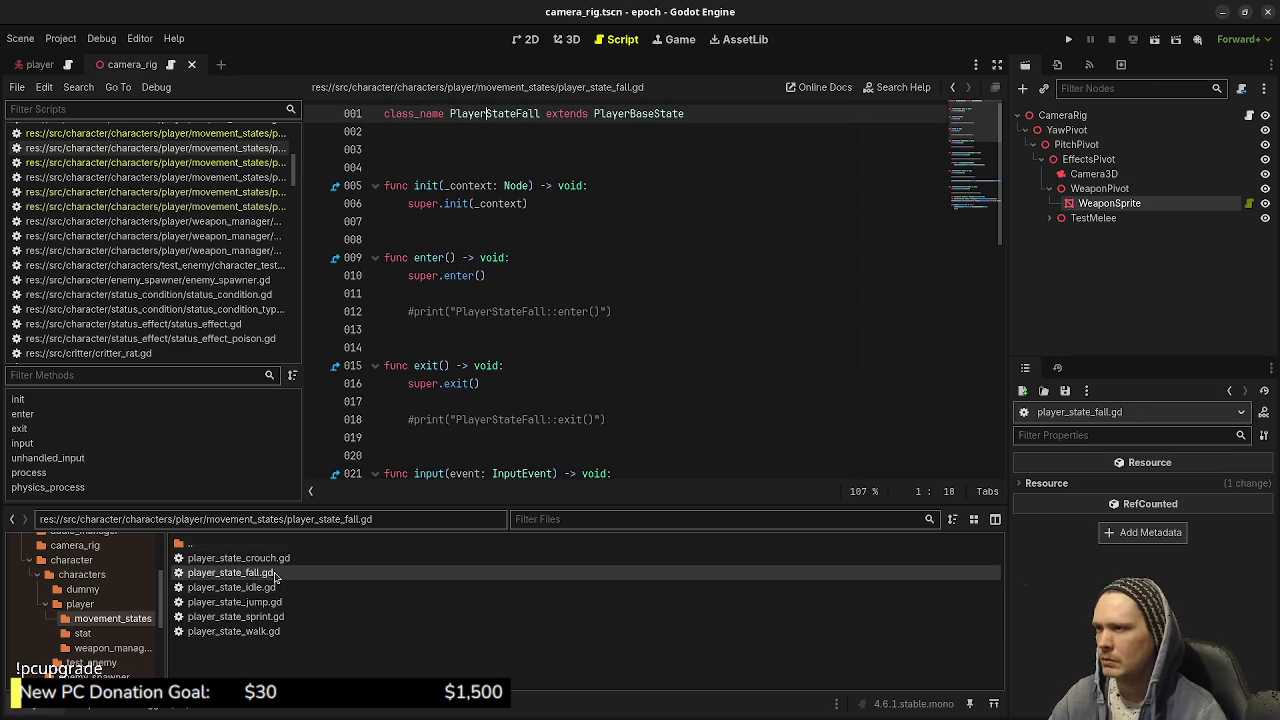
pyautogui.doubleClick(487, 114)
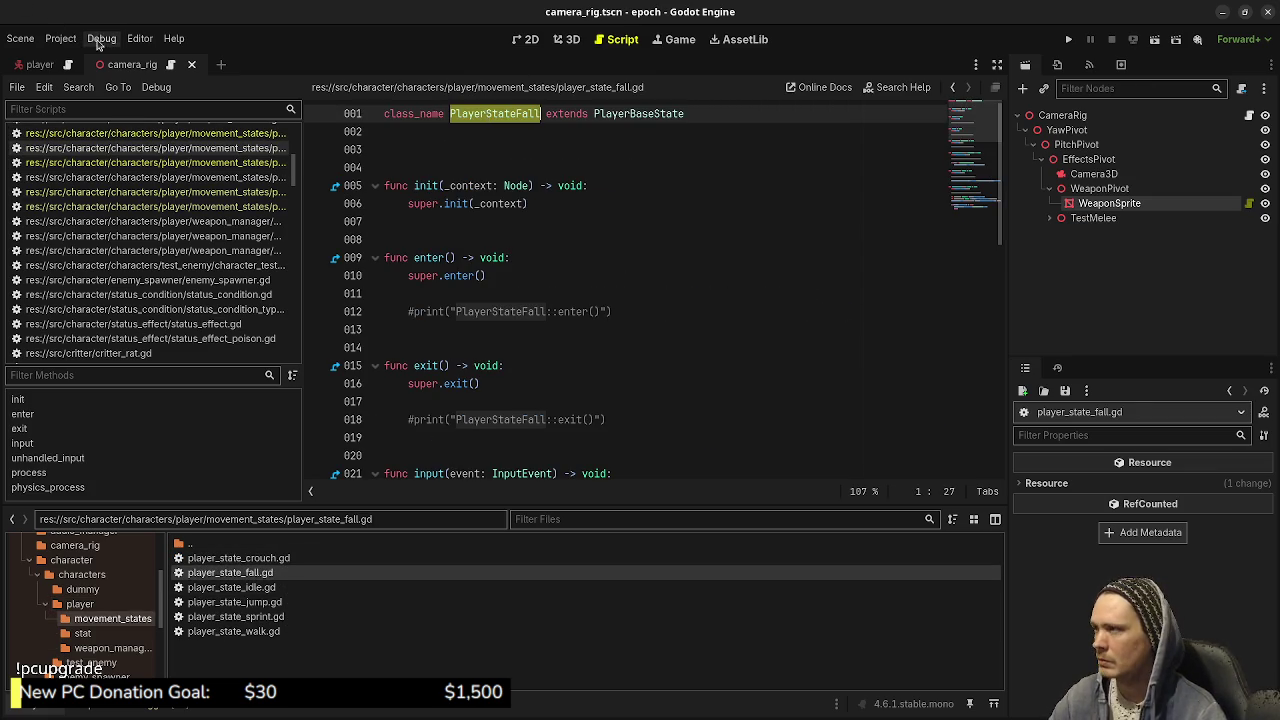
# - Run a project-wide Find in Files for PlayerStateFall, backing out of an accidental Replace
pyautogui.click(78, 87)
pyautogui.click(135, 192)
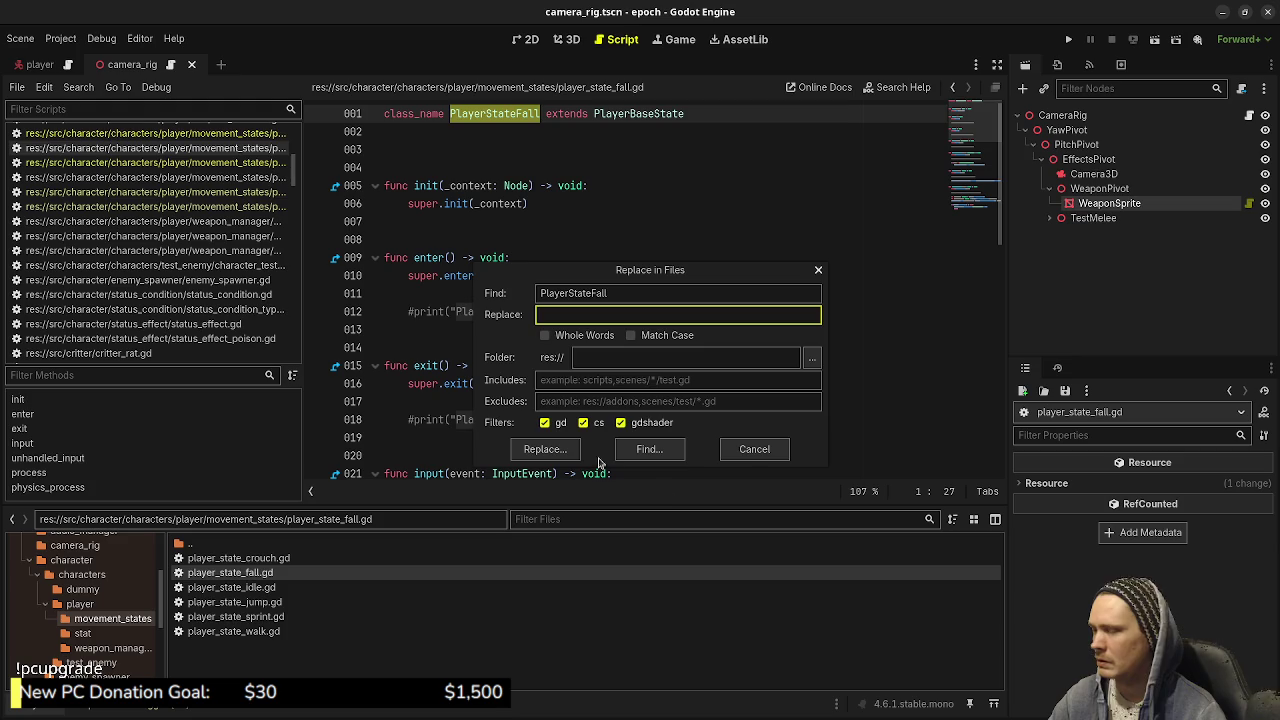
pyautogui.click(757, 453)
pyautogui.click(78, 87)
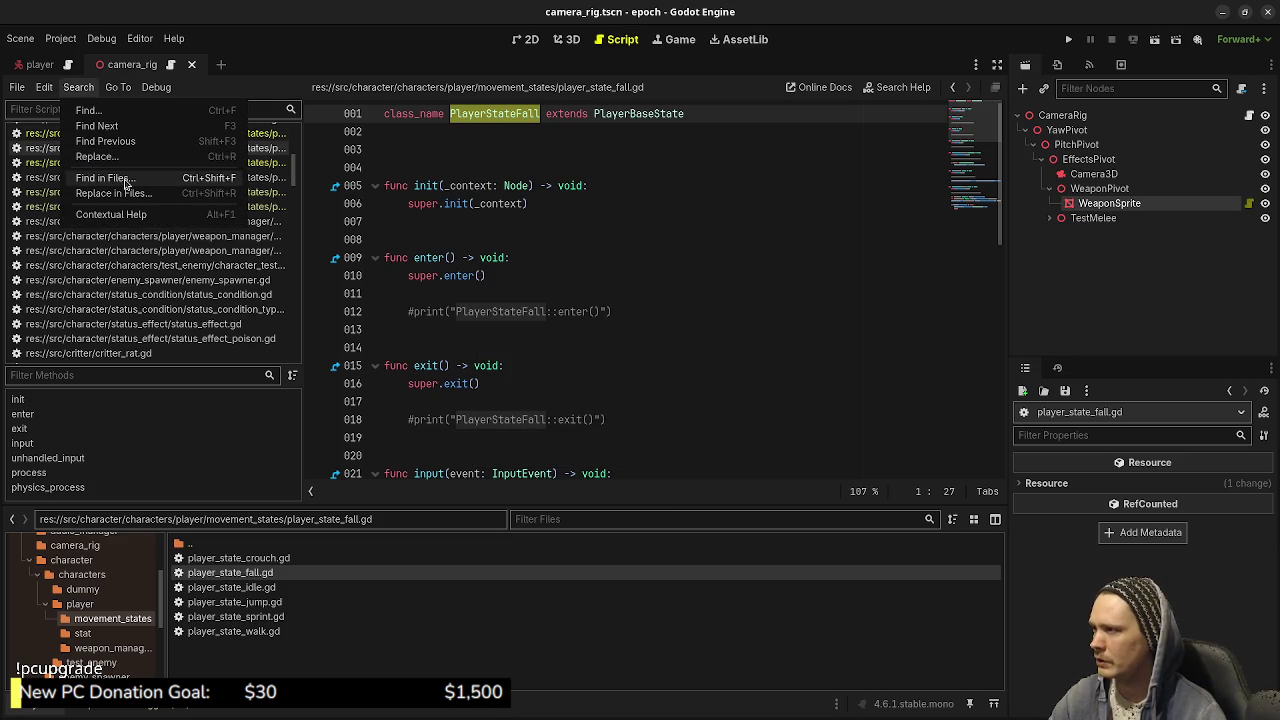
pyautogui.click(150, 176)
pyautogui.click(645, 443)
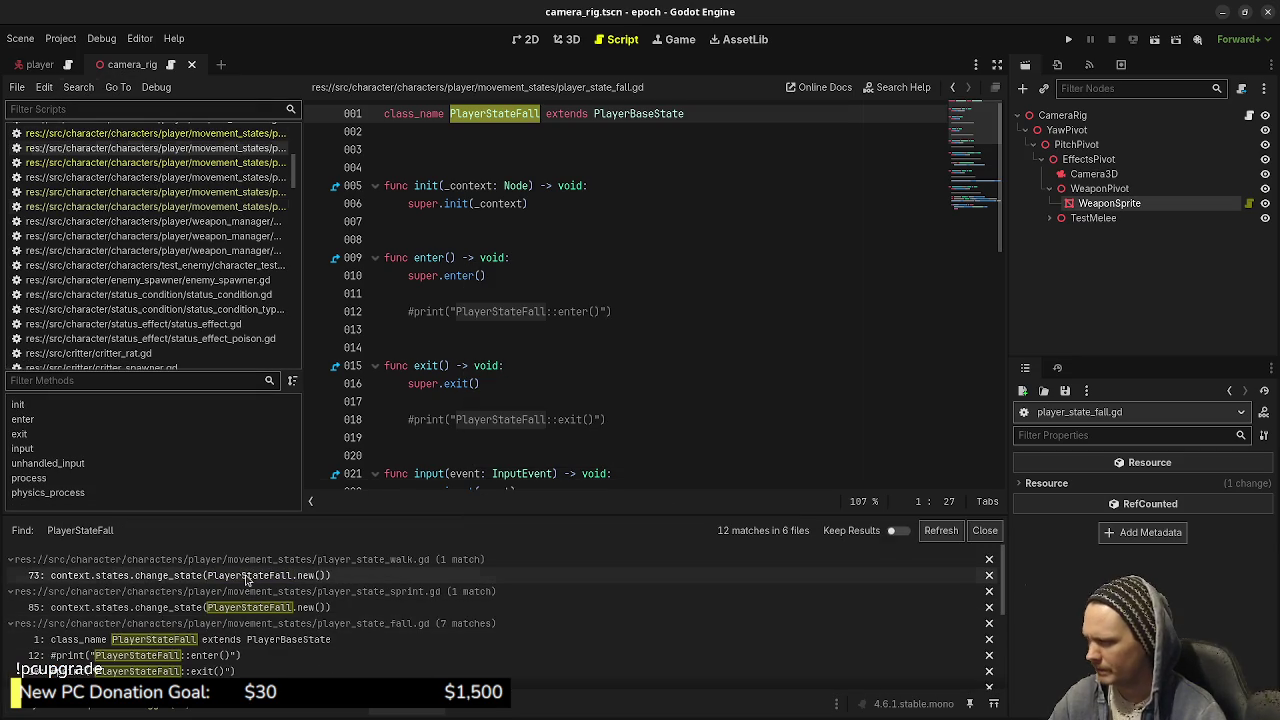